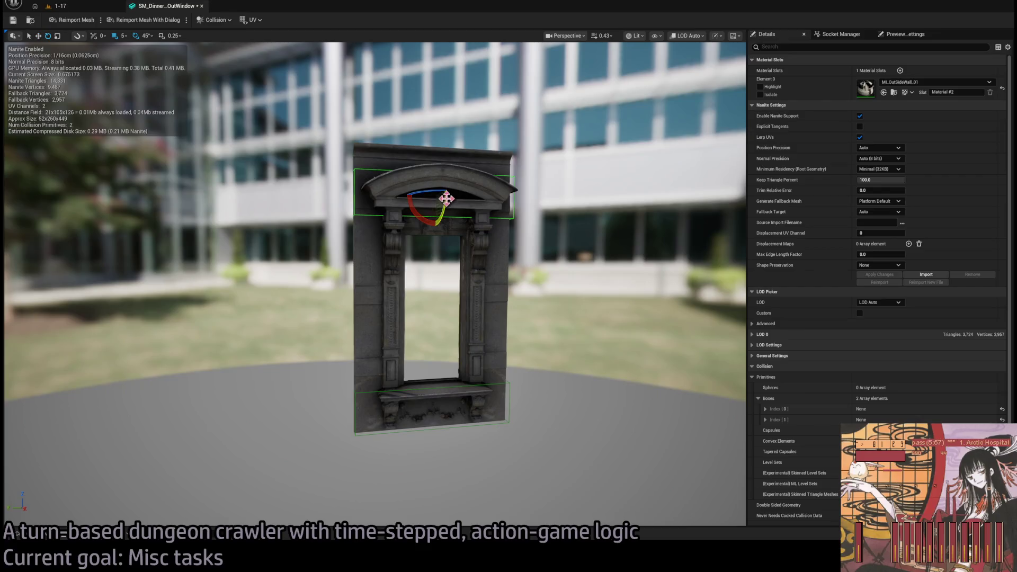
- Stretch the arch collision box taller along Z and expand its Boxes Index [1] settings
mouse_move(440, 186)
left_mouse_down()
mouse_move(440, 151)
mouse_move(436, 177)
mouse_move(614, 178)
left_mouse_up()
key("w")
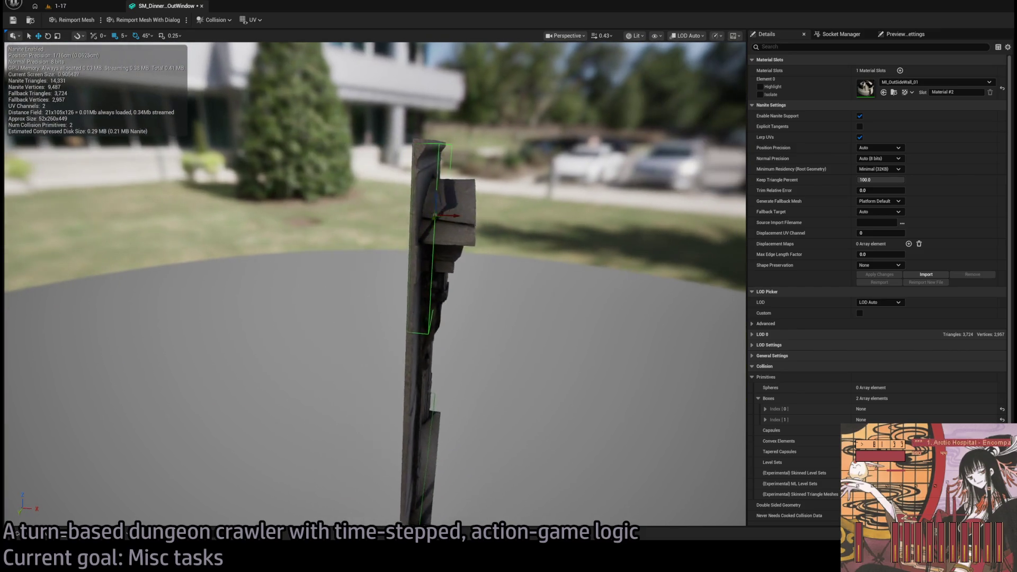
left_click_drag(436, 215, 454, 215)
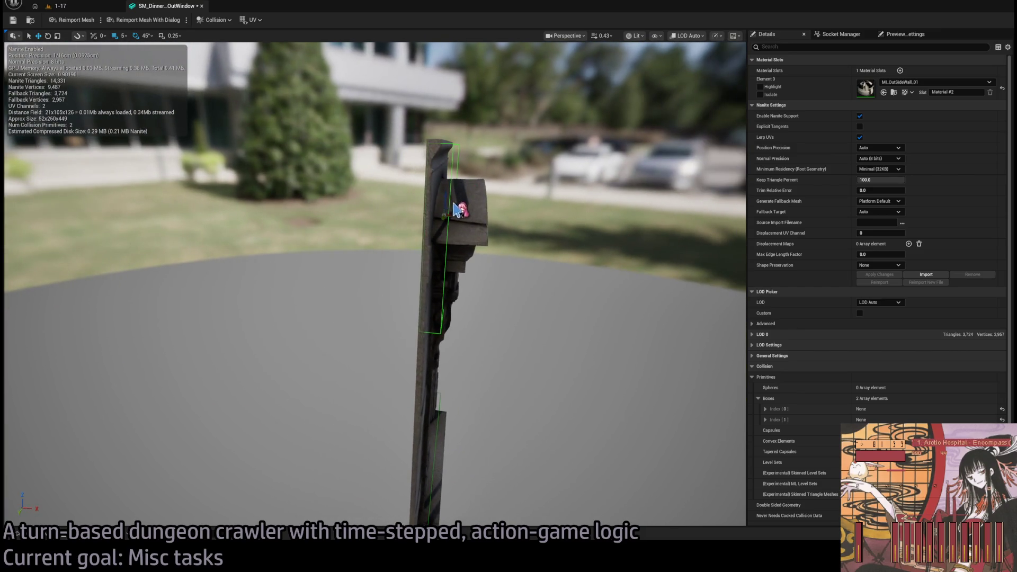
left_click(765, 419)
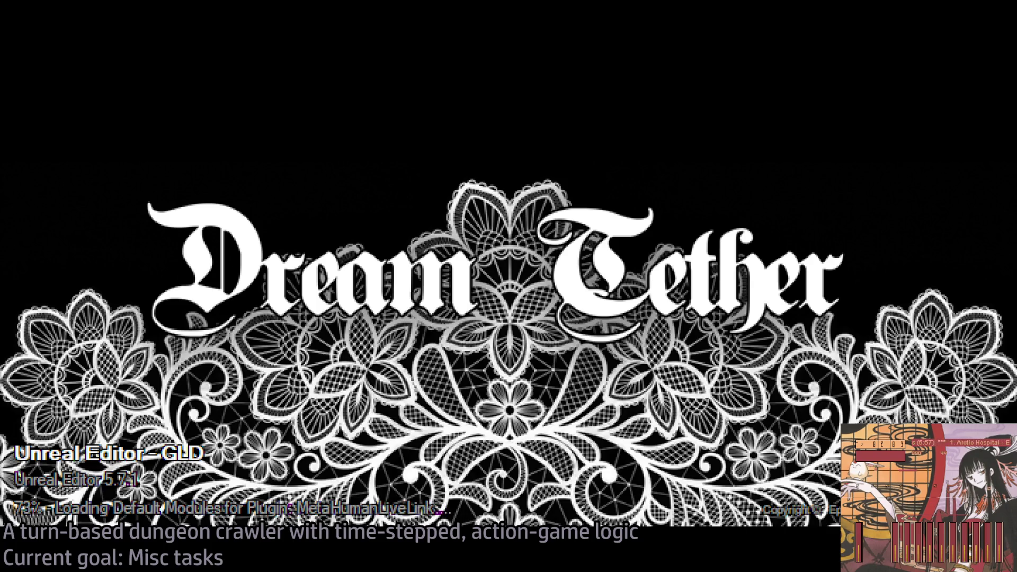
- Look over the live channels on Twitch's Following page in Chrome
key("alt+Tab")
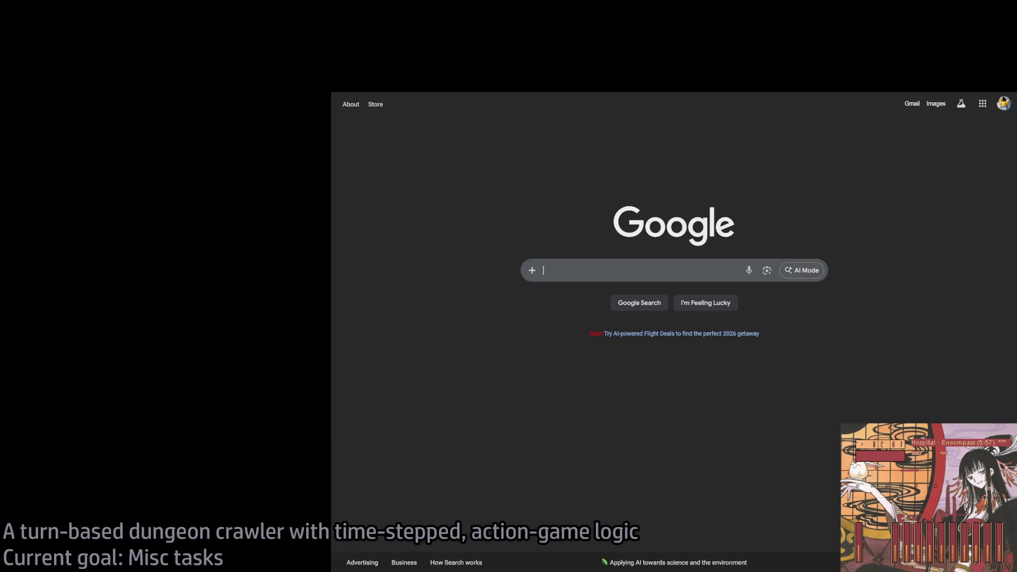
key("ctrl+Tab")
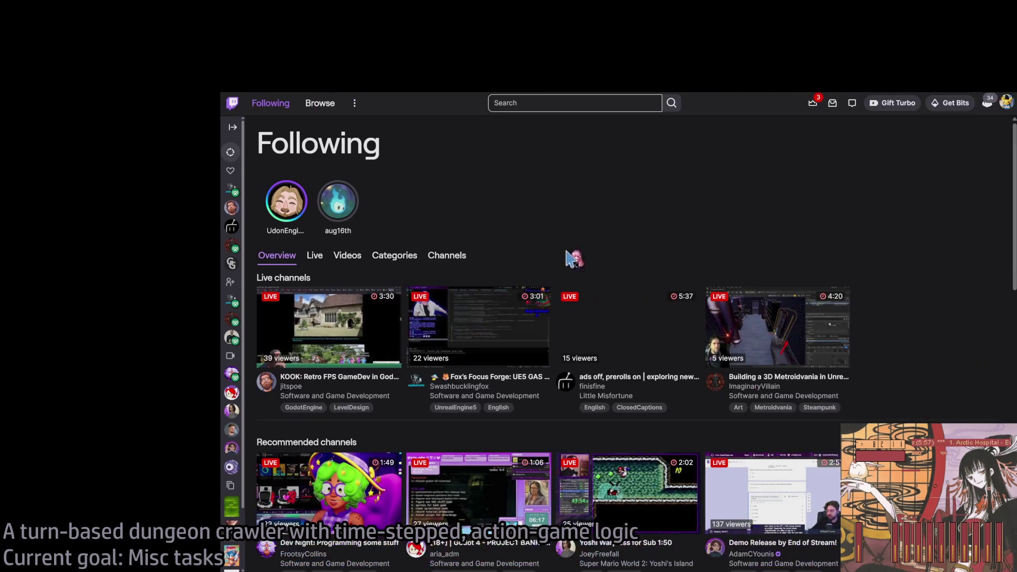
left_click_drag(772, 154, 948, 365)
left_click(945, 365)
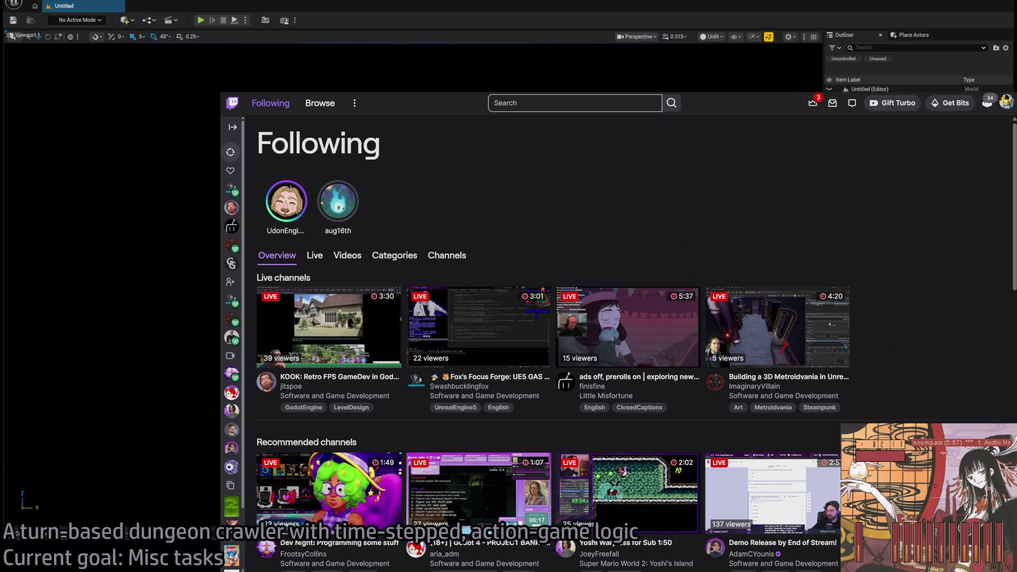
key("alt+Tab")
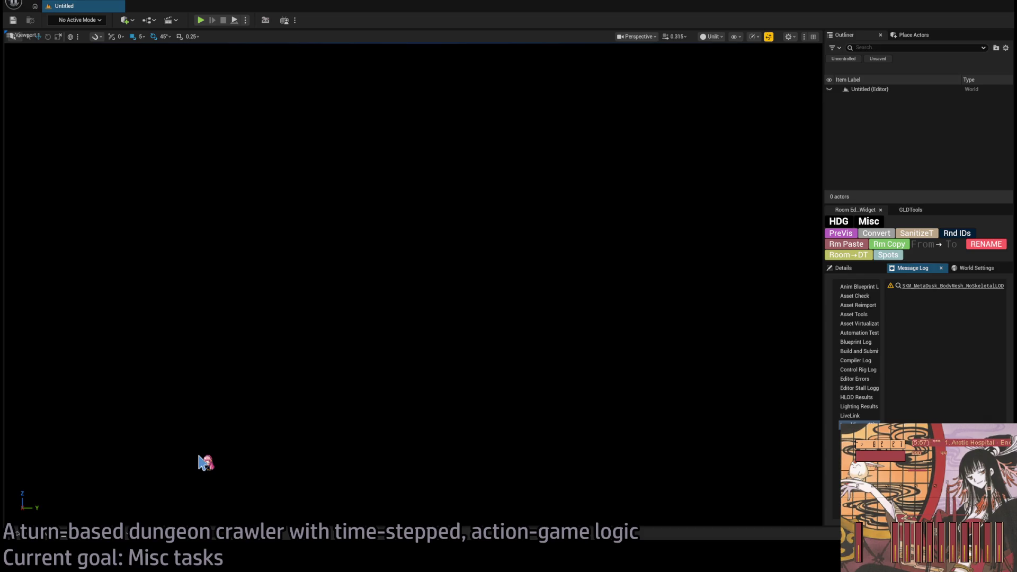
- Check the Twitch page once more, then return to the reopened window mesh in Unreal Editor
key("alt+Tab")
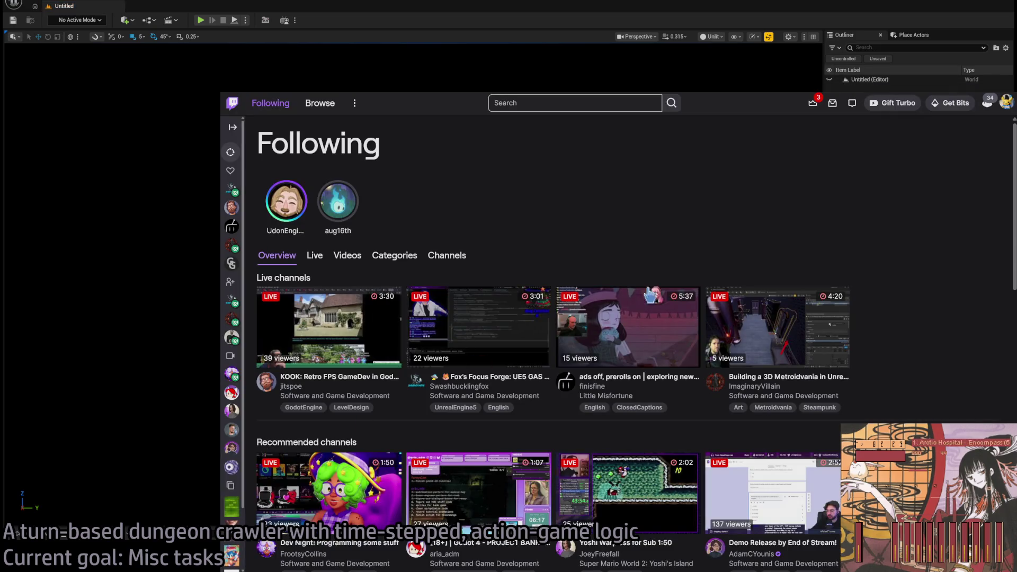
left_click_drag(848, 236, 893, 368)
left_click(890, 365)
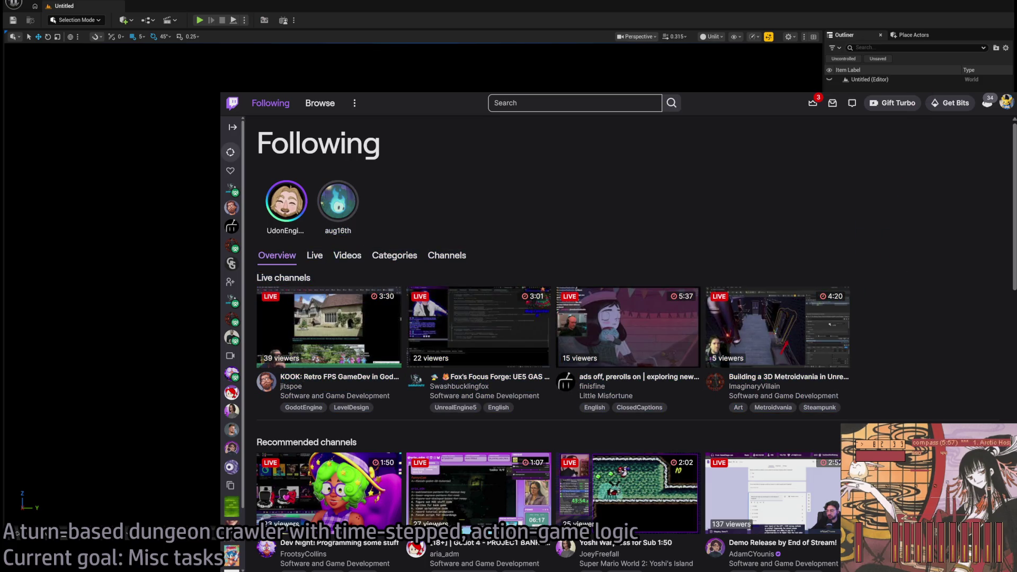
key("alt+Tab")
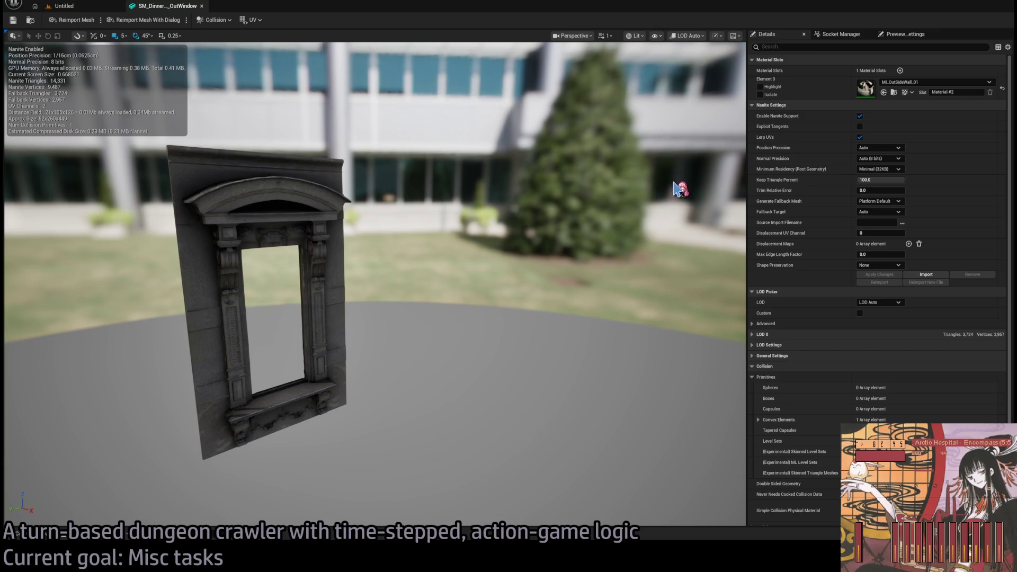
- Delete the convex collision, add a box collision and narrow it to the mesh's thickness
key("alt+c")
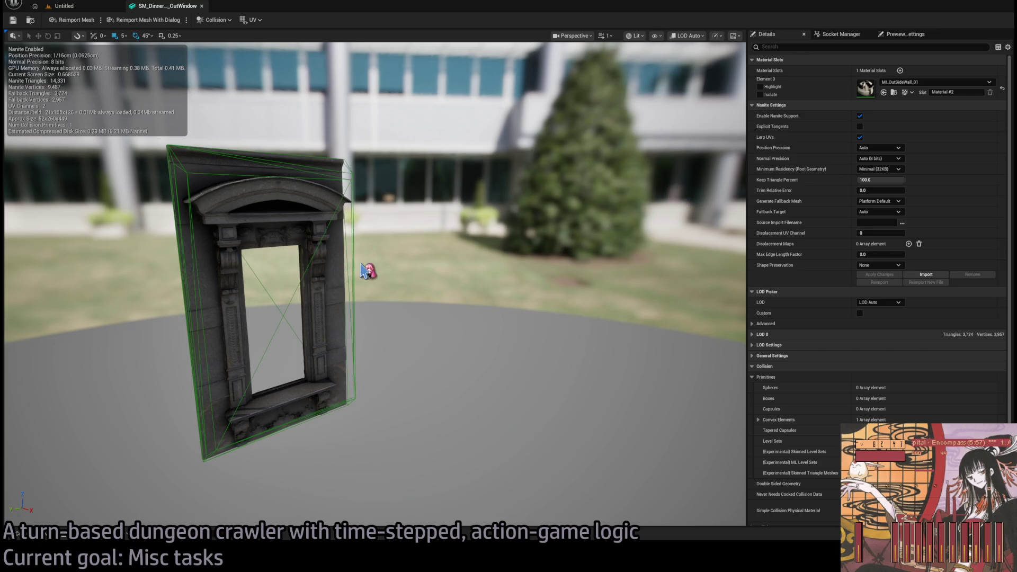
key("Delete")
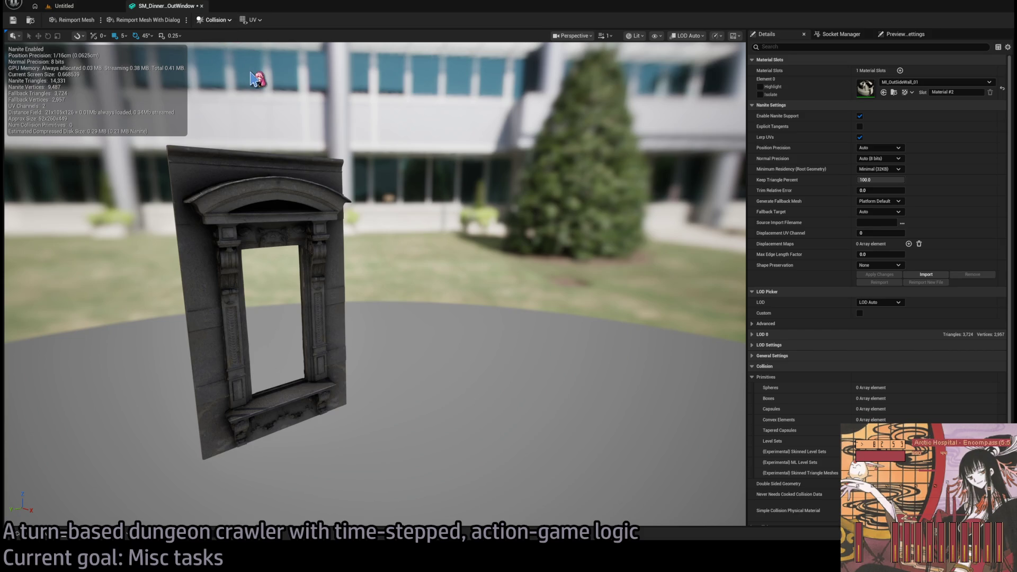
key("alt+2")
left_click_drag(275, 316, 320, 340)
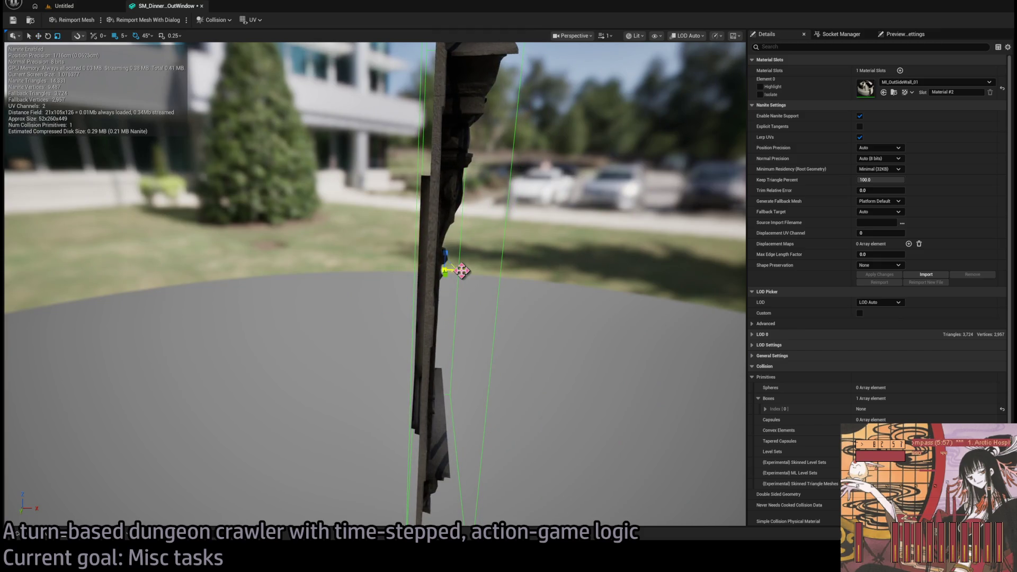
left_click_drag(462, 270, 448, 270)
- Scale and position the box collision around the window sill
key("w")
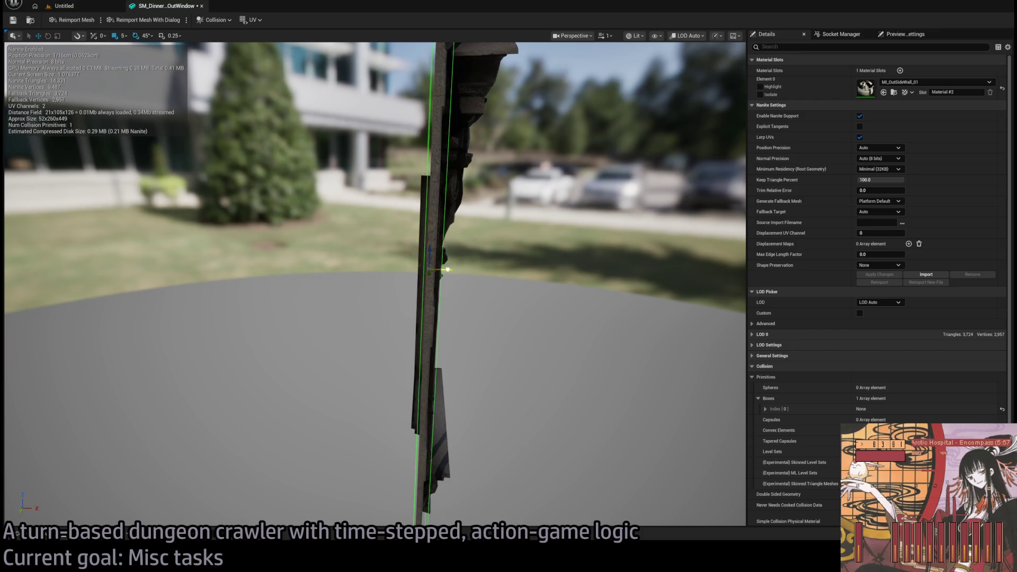
mouse_move(480, 309)
left_mouse_down()
mouse_move(421, 308)
mouse_move(425, 427)
left_mouse_up()
key("e")
key("r")
key("f")
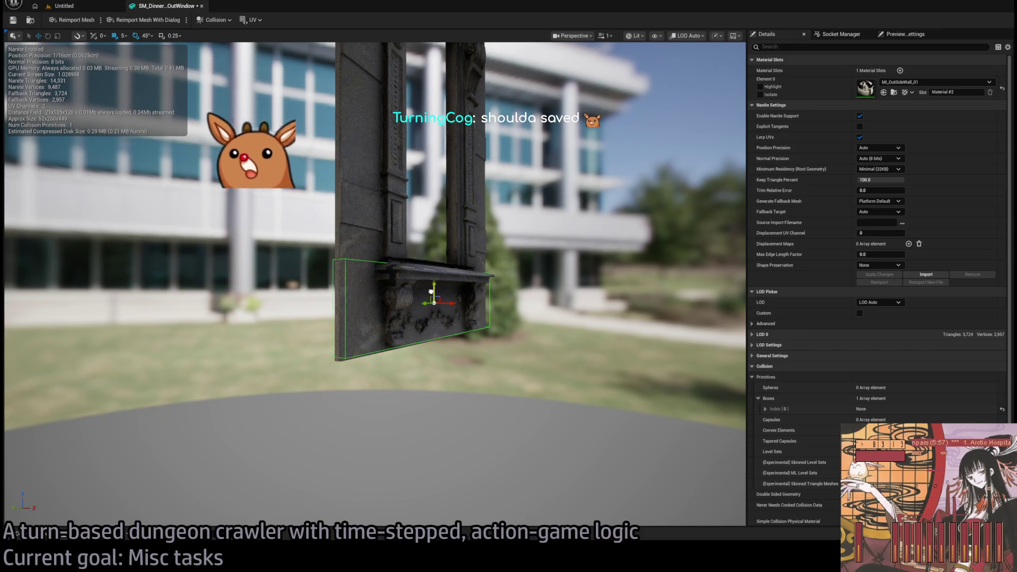
key("e")
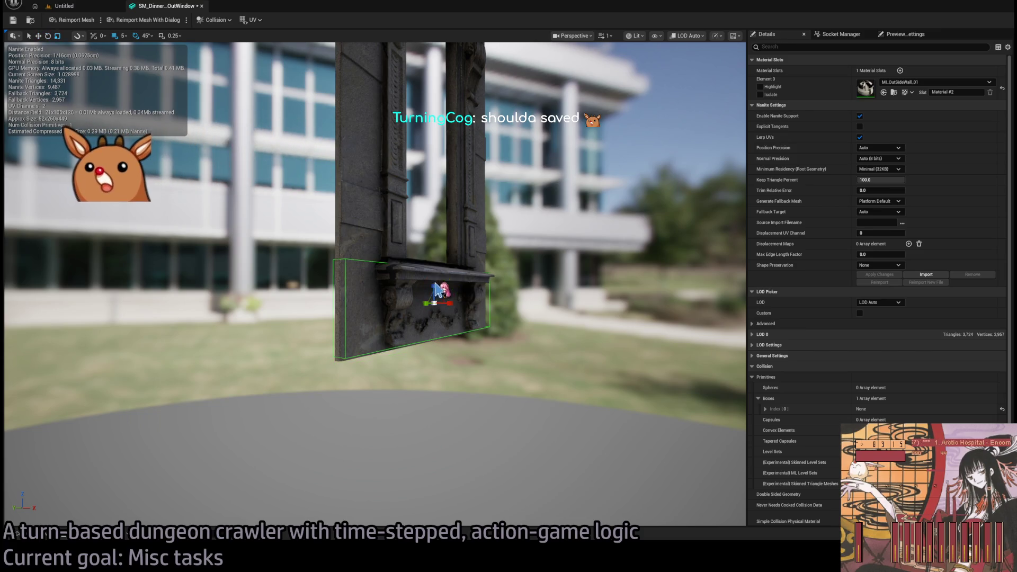
key("r")
mouse_move(438, 307)
left_mouse_down()
mouse_move(508, 311)
mouse_move(493, 311)
mouse_move(522, 336)
left_mouse_up()
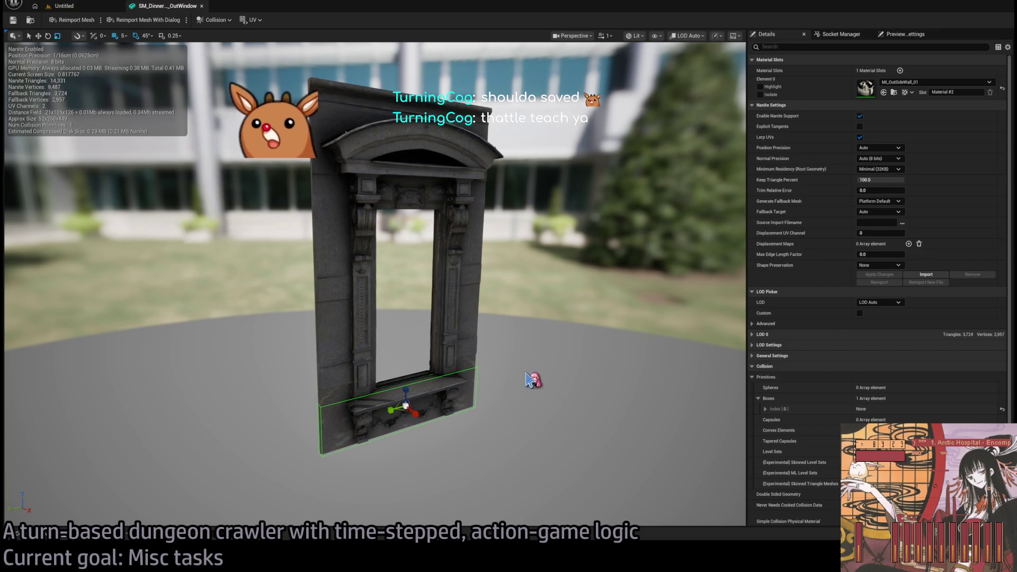
- Duplicate the sill box, move the copy up over the top cornice and stretch it taller
key("ctrl+d")
mouse_move(409, 403)
left_mouse_down()
mouse_move(400, 159)
mouse_move(409, 105)
mouse_move(411, 132)
left_mouse_up()
key("r")
key("r")
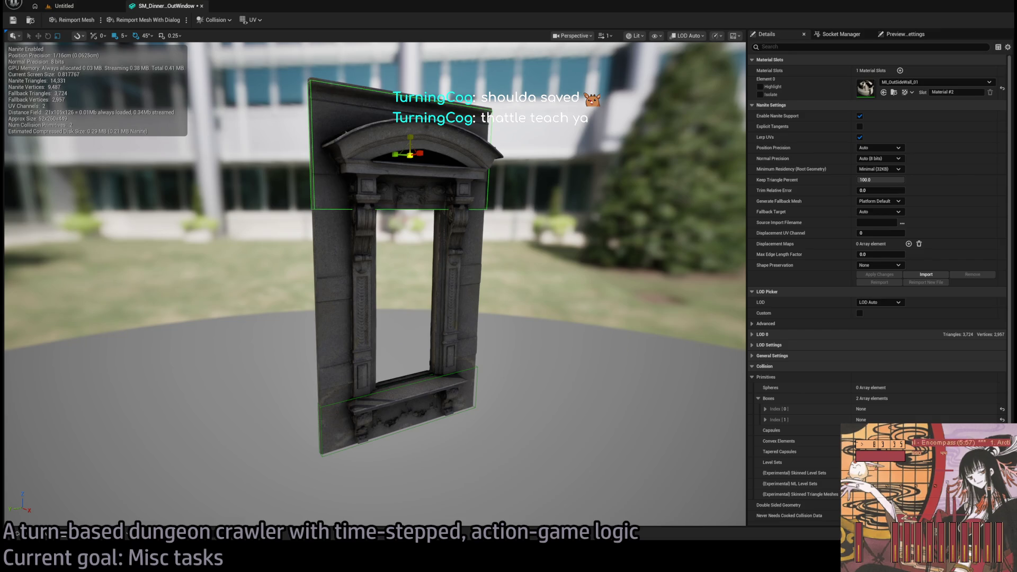
- Set the top collision box's Center Z to 382.61 and save the window mesh
key("f")
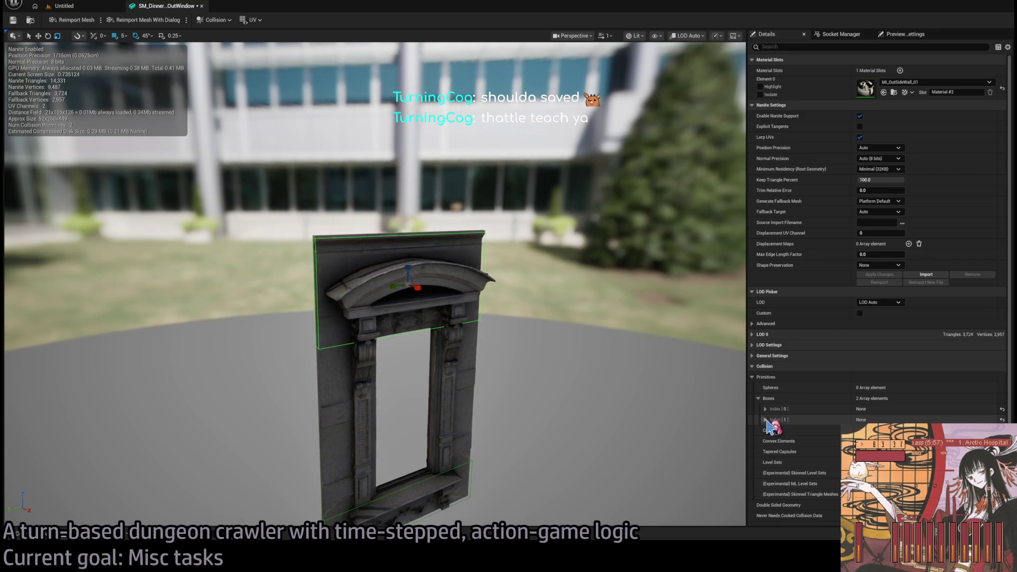
left_click(765, 419)
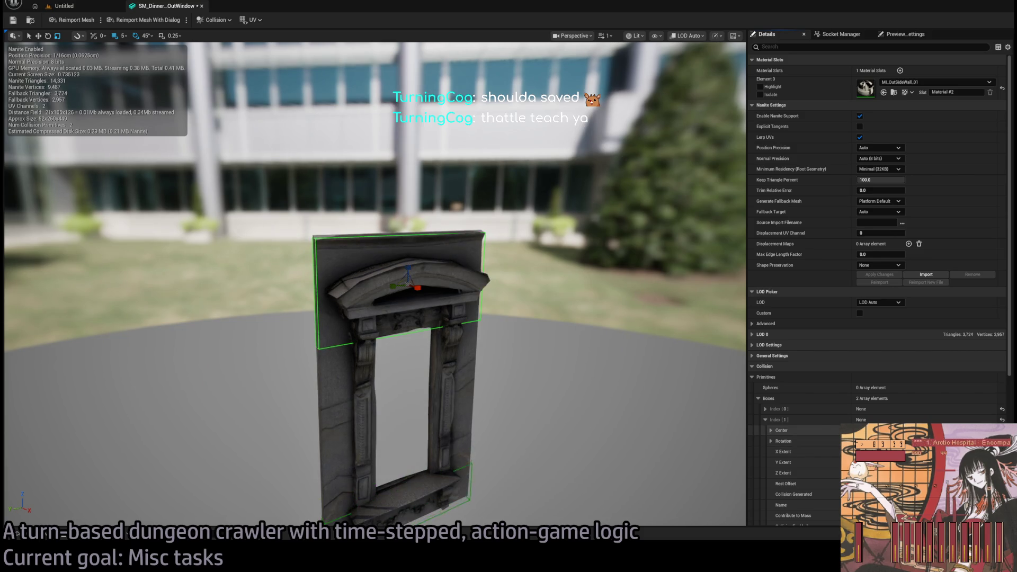
left_click_drag(477, 424, 503, 424)
key("ctrl+s")
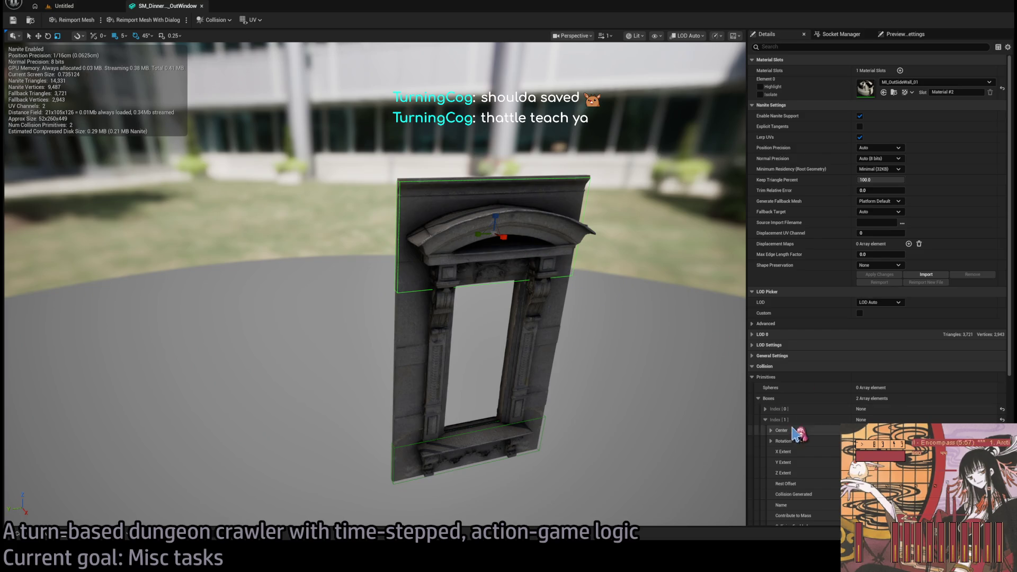
left_click(765, 420)
left_click(765, 409)
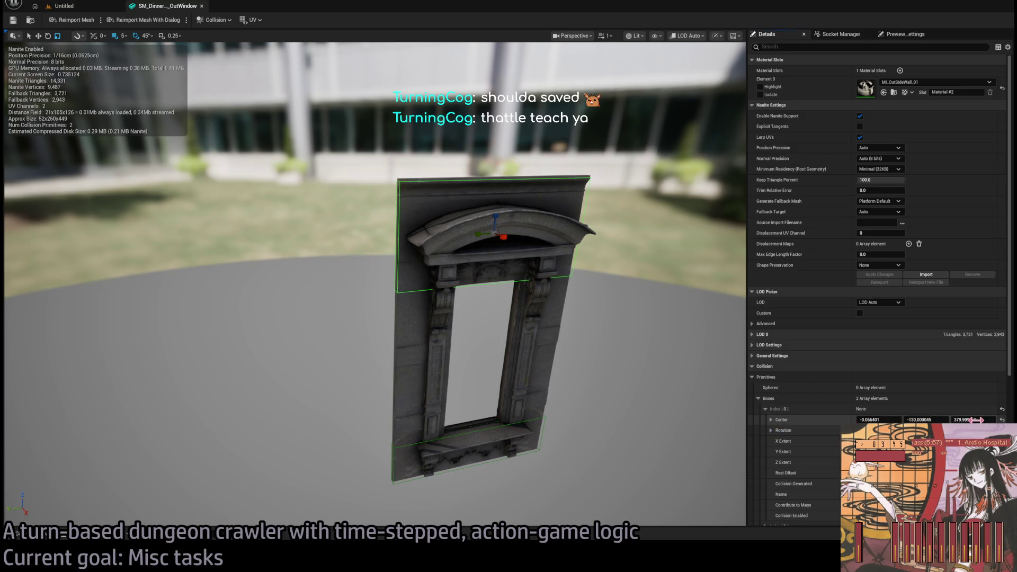
mouse_move(976, 420)
left_mouse_down()
mouse_move(953, 420)
mouse_move(990, 419)
mouse_move(979, 420)
left_mouse_up()
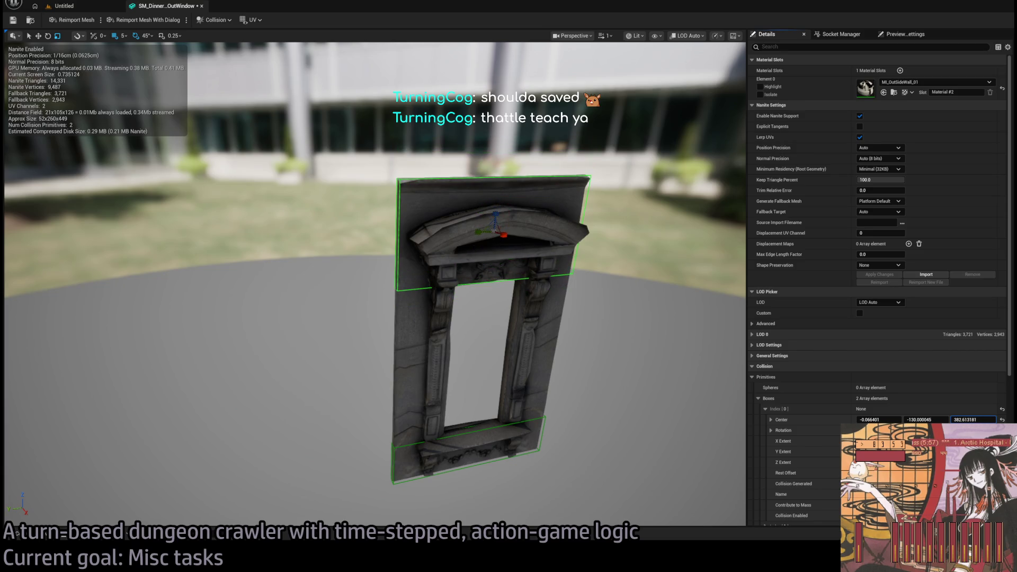
mouse_move(520, 364)
left_mouse_down()
mouse_move(423, 365)
mouse_move(483, 351)
left_mouse_up()
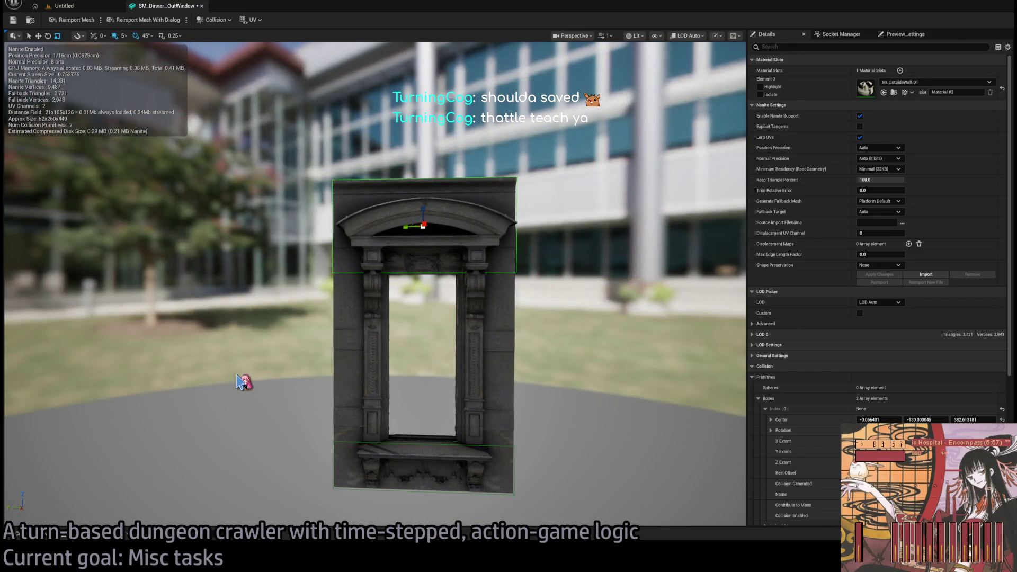
key("w")
key("ctrl+s")
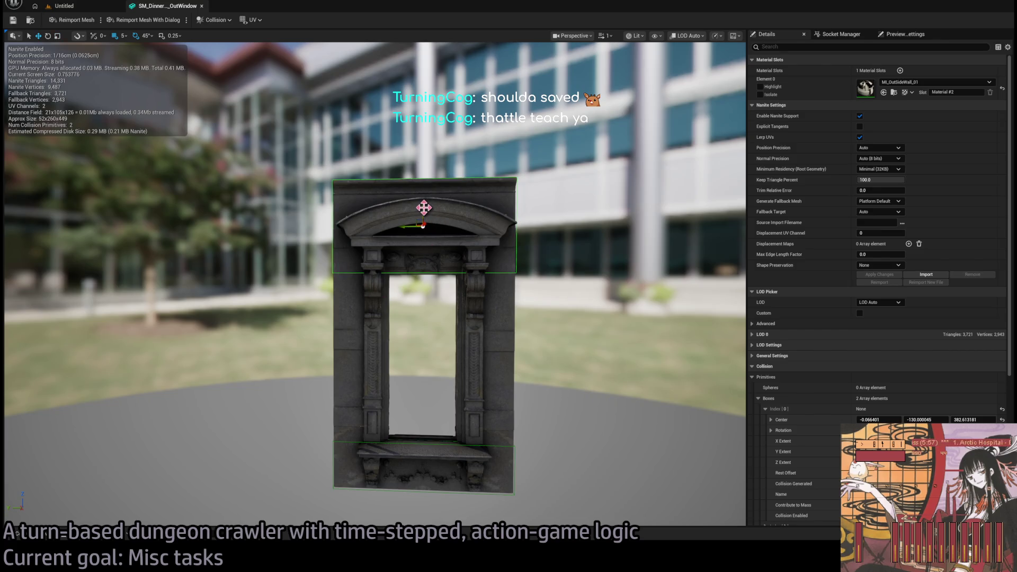
- Duplicate the top box and move the copy down to mid-window on the left side
key("ctrl+d")
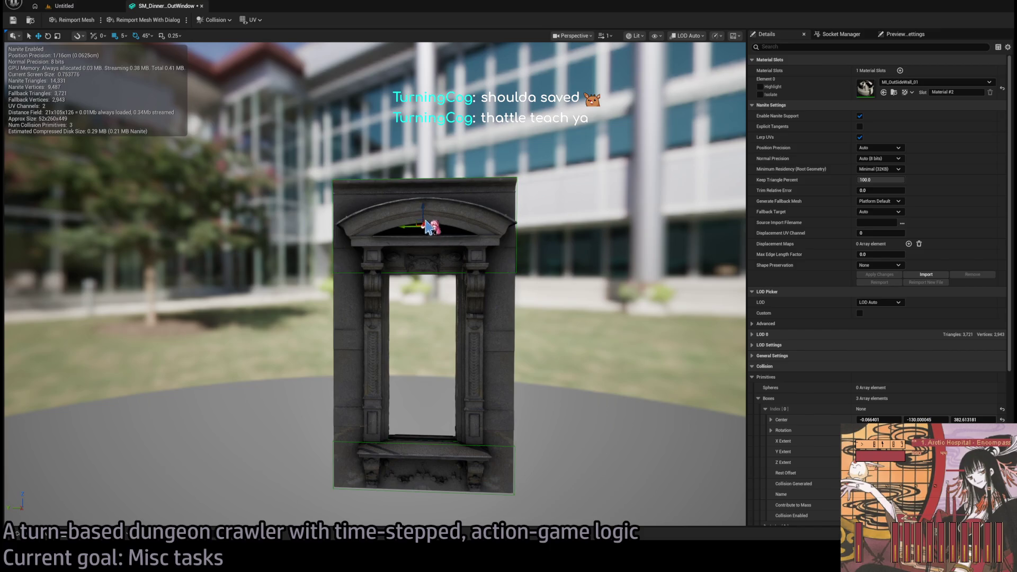
left_click_drag(422, 211, 423, 344)
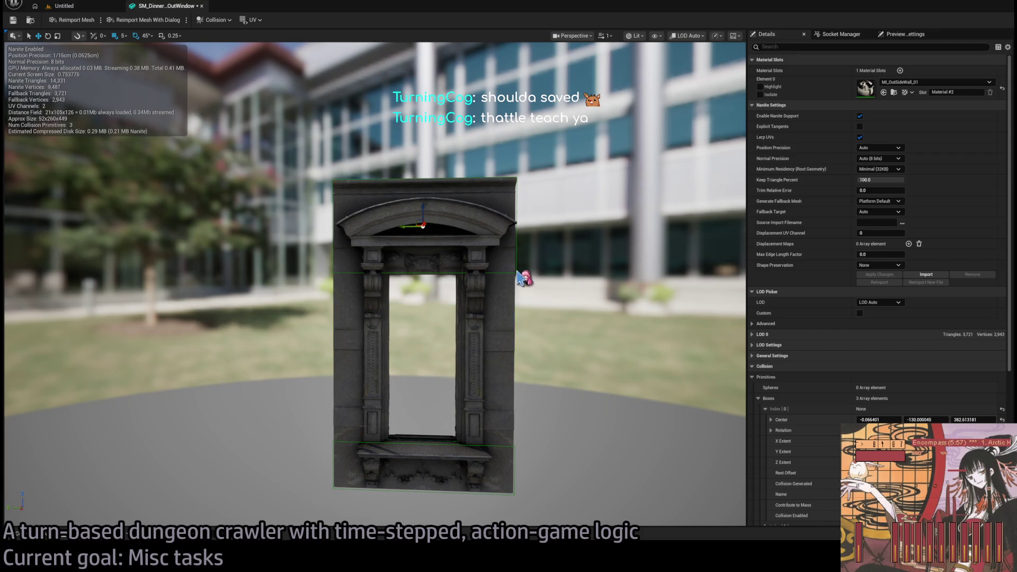
key("ctrl+z")
mouse_move(423, 212)
left_mouse_down()
mouse_move(423, 345)
mouse_move(345, 356)
left_mouse_up()
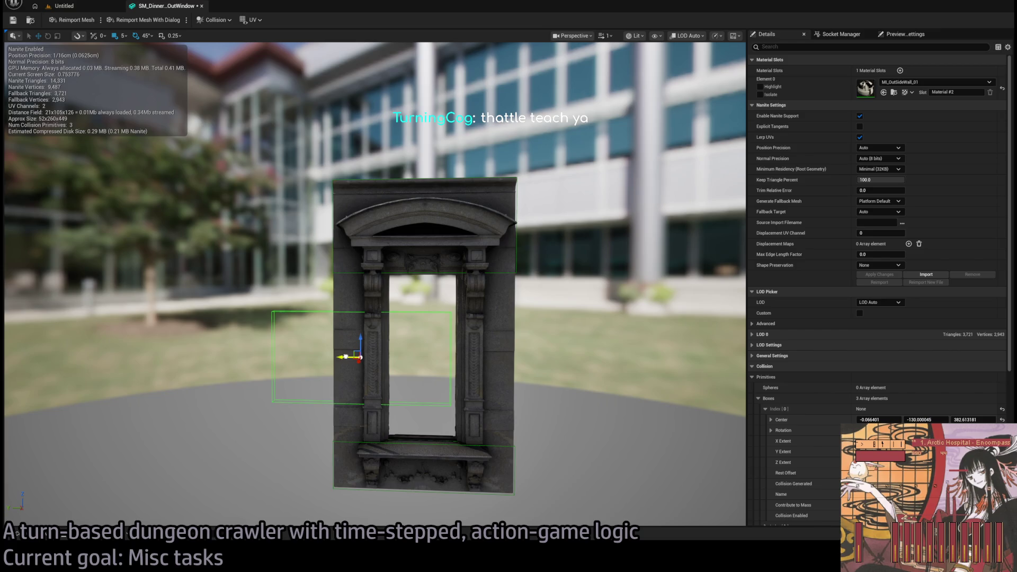
- Undo a stray Center Y change and select the left-side collision box
left_click_drag(919, 420, 911, 420)
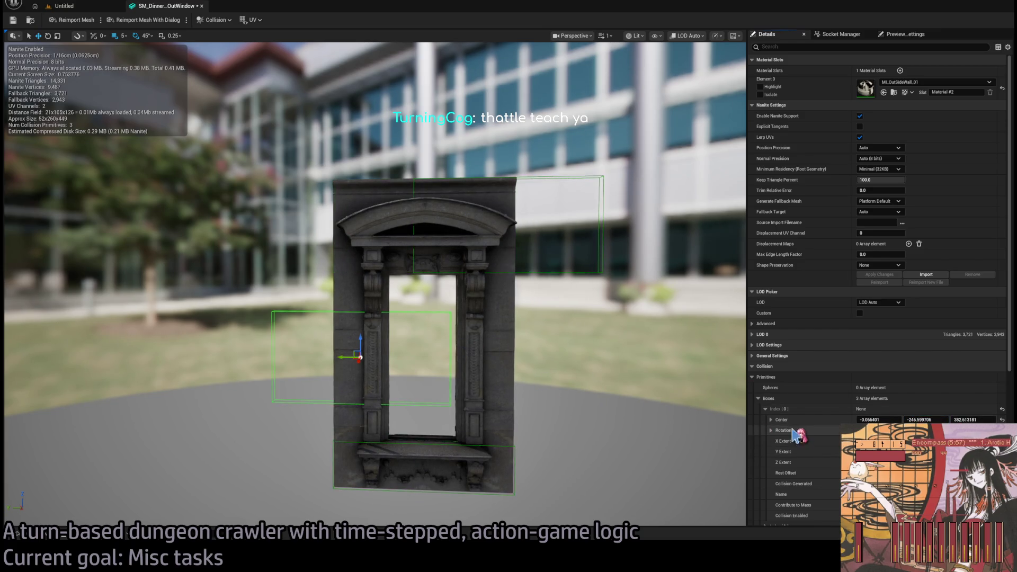
key("ctrl+z")
left_click(765, 409)
left_click(765, 430)
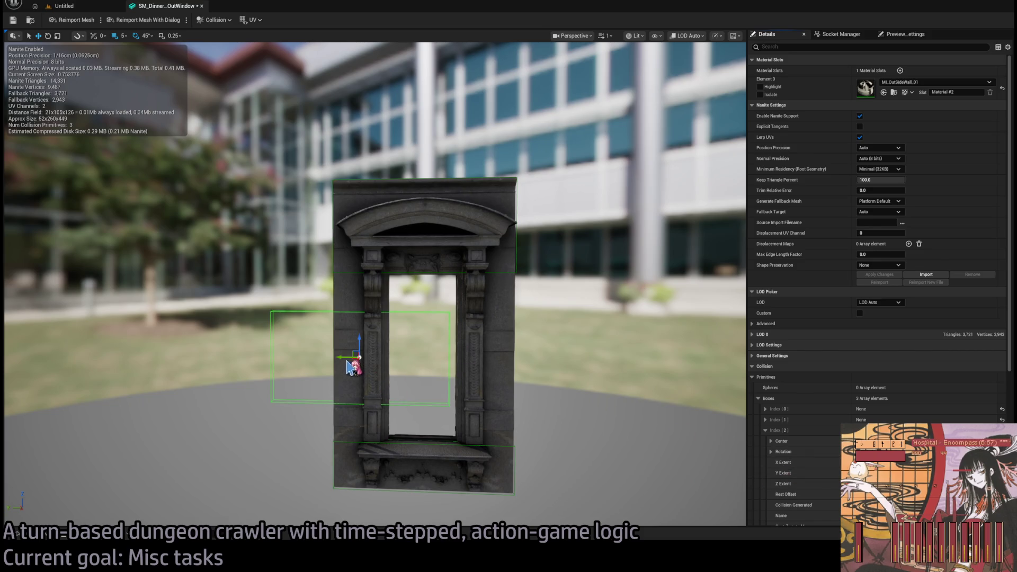
left_click(362, 360)
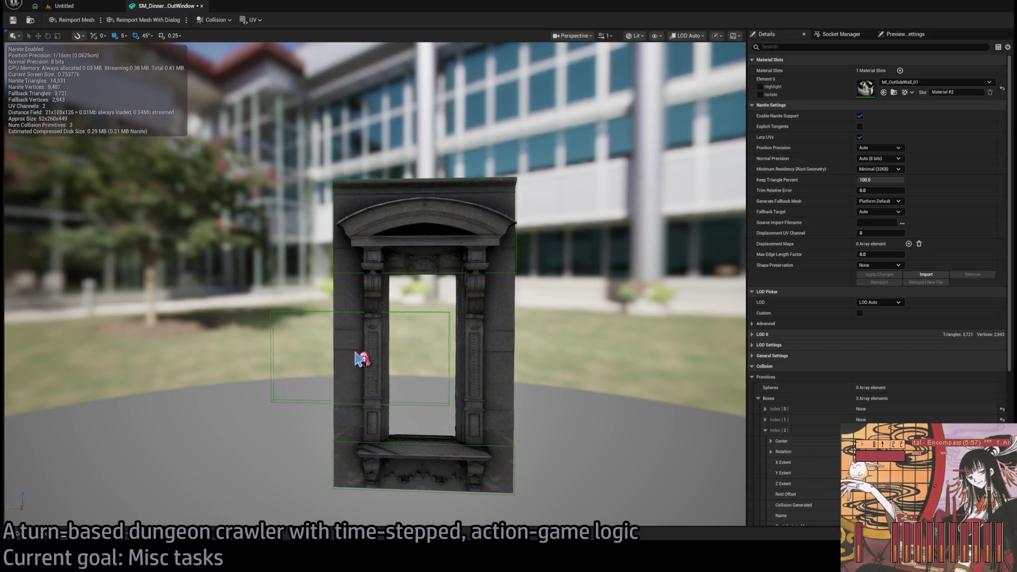
left_click(453, 351)
- Narrow the left pillar's box along X, make it taller and lower it slightly
left_click_drag(347, 357, 343, 357)
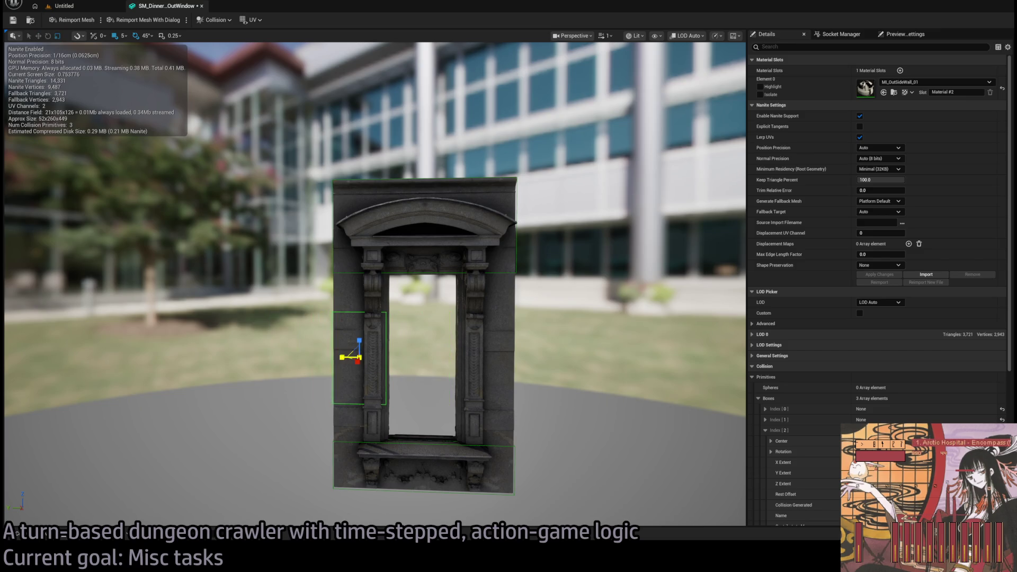
key("w")
scroll(371, 370, "up", 6)
scroll(392, 392, "down", 3)
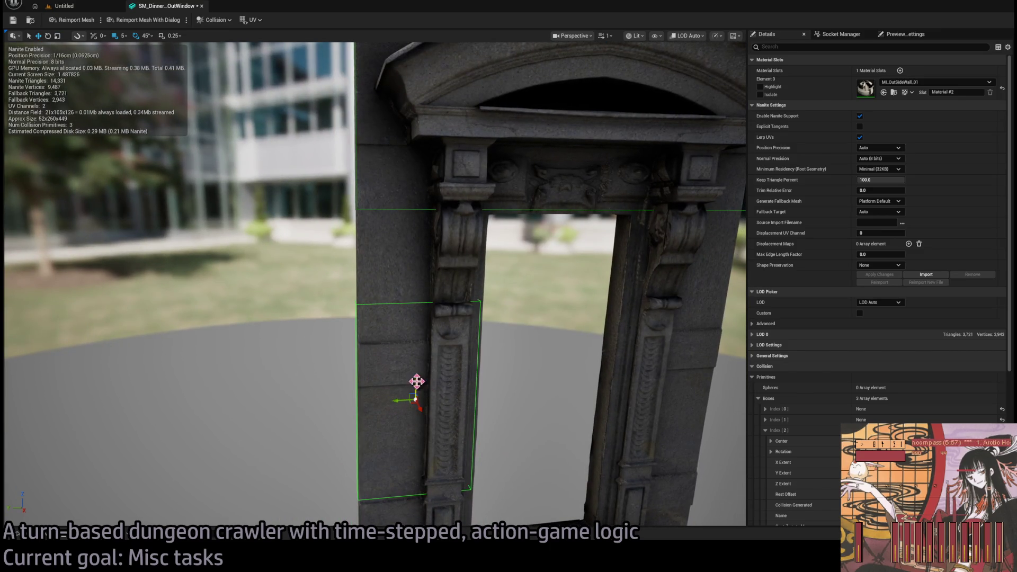
scroll(415, 370, "down", 3)
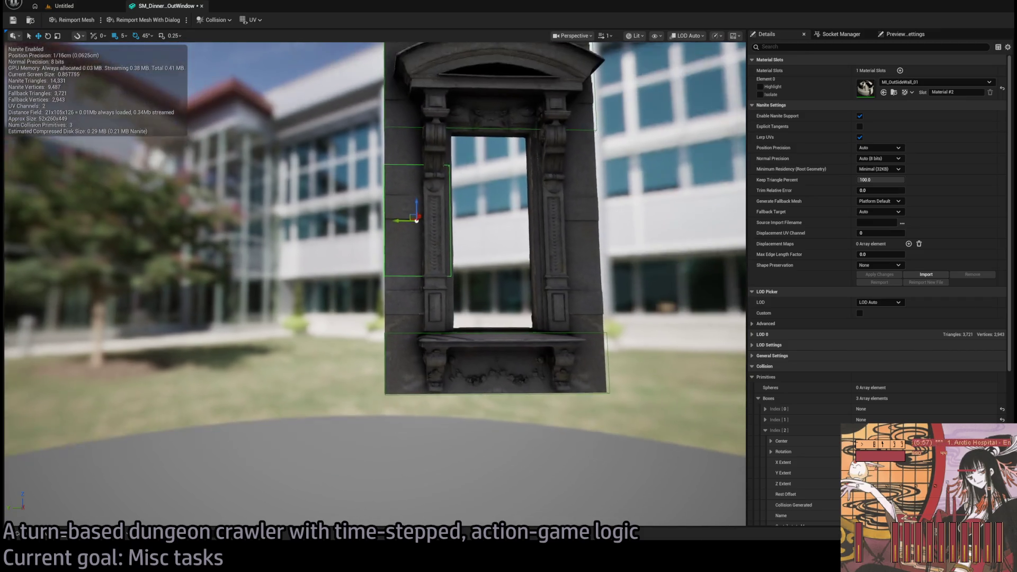
scroll(416, 219, "up", 3)
key("r")
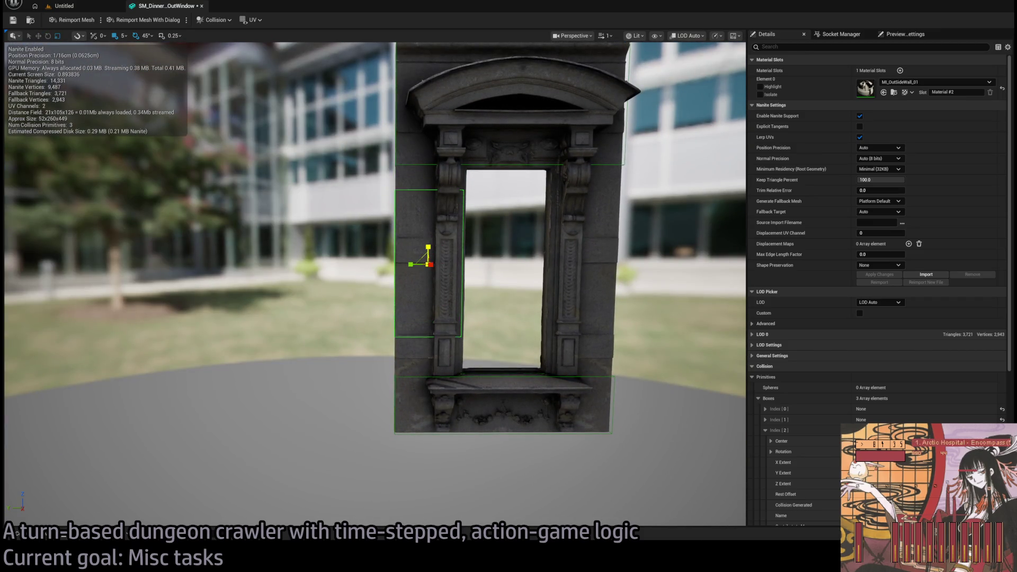
left_click_drag(428, 247, 428, 241)
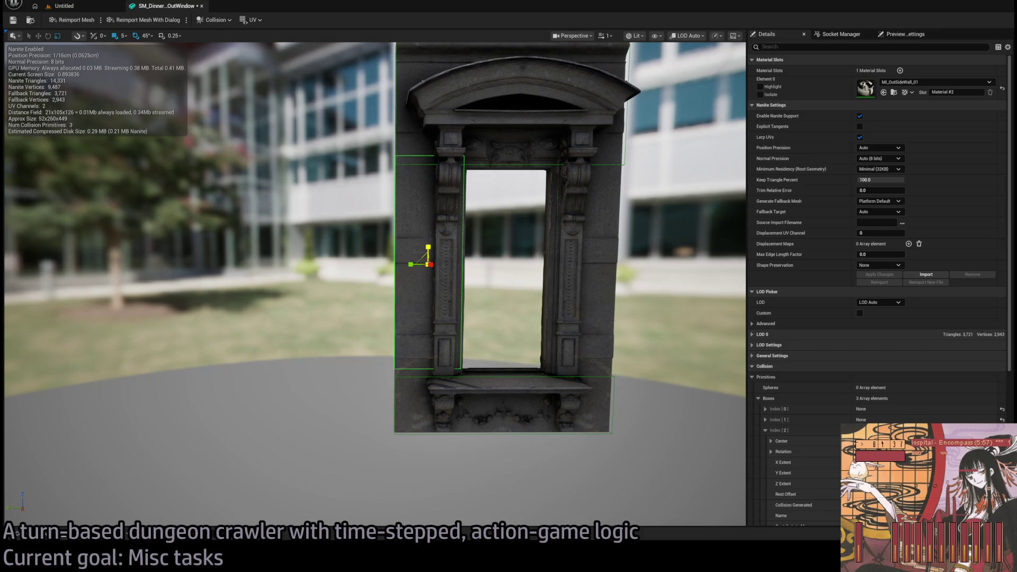
key("w")
left_click_drag(429, 248, 432, 256)
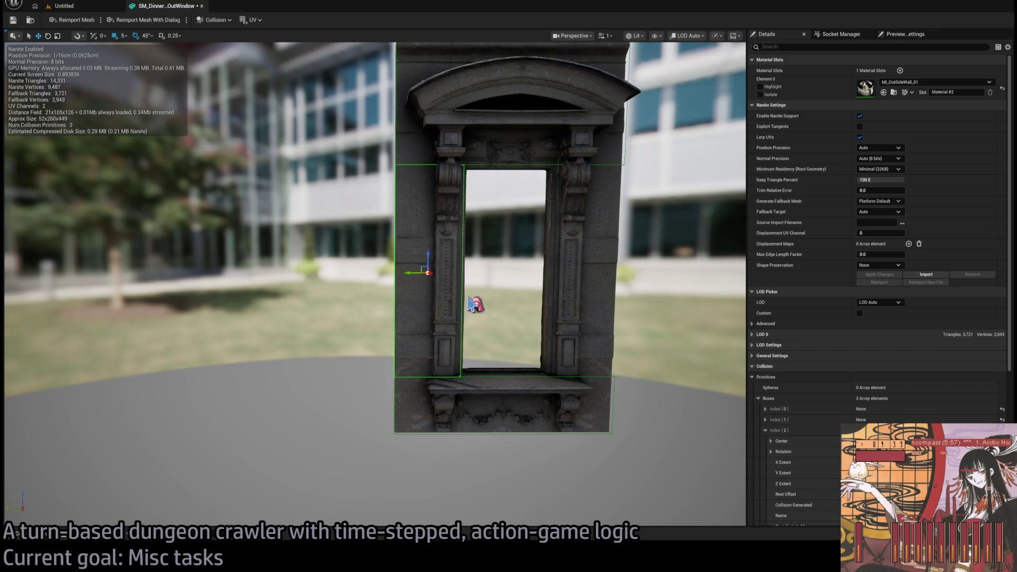
- Duplicate the left pillar box and place the copy over the right pillar
left_click_drag(466, 298, 486, 313)
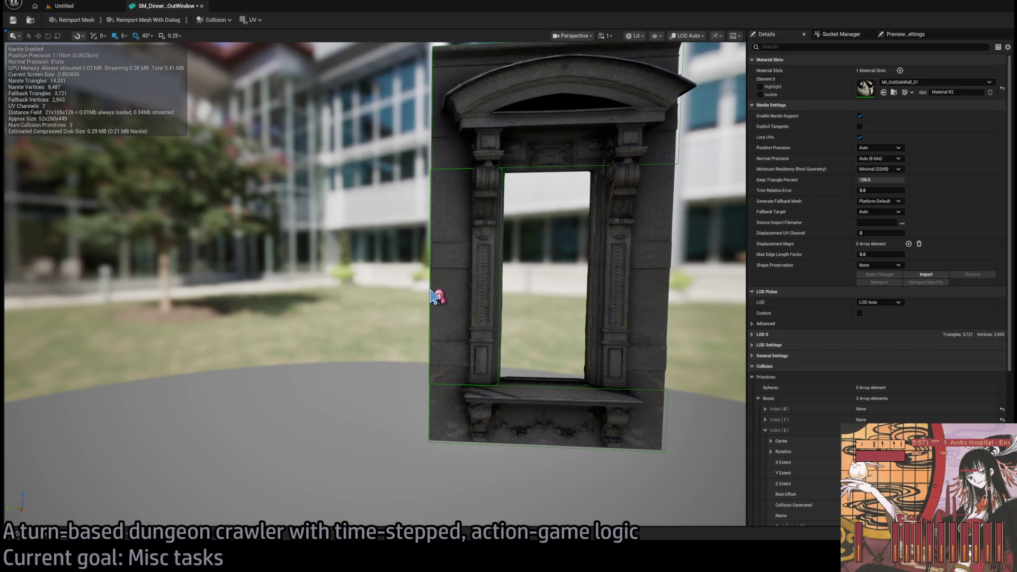
left_click(431, 296)
key("ctrl+d")
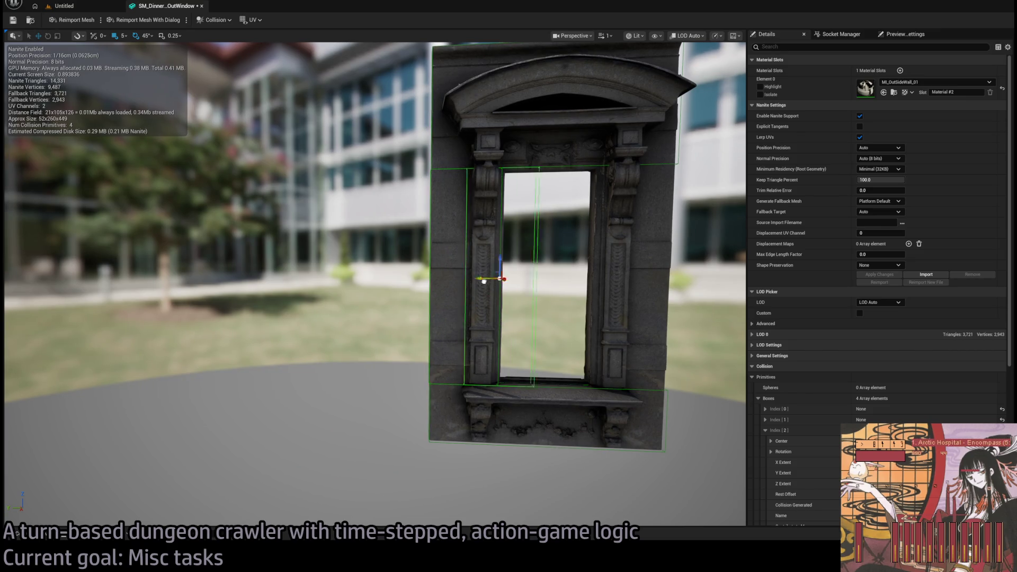
left_click(617, 300)
key("f")
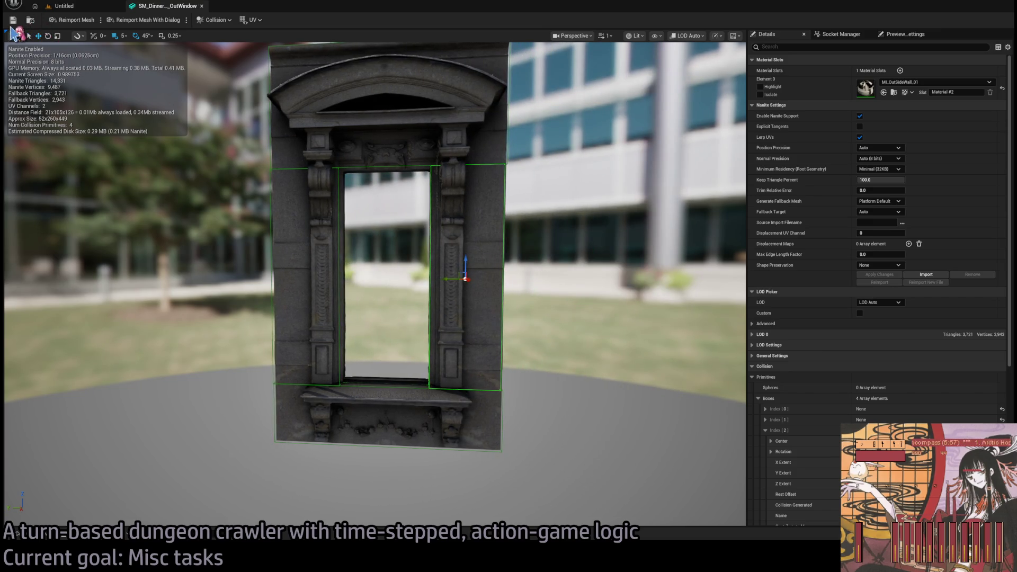
- In level 1-17, inspect staircase spotlights PointLight6_down and PointLight6_up and their Portal component, then play
left_click(67, 6)
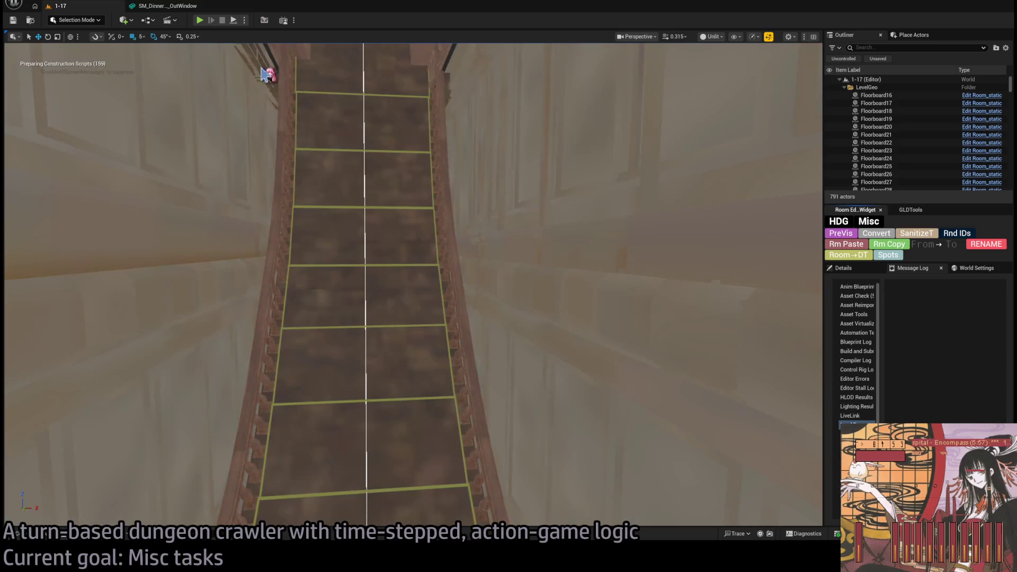
mouse_move(268, 75)
left_mouse_down()
mouse_move(273, 46)
mouse_move(259, 50)
left_mouse_up()
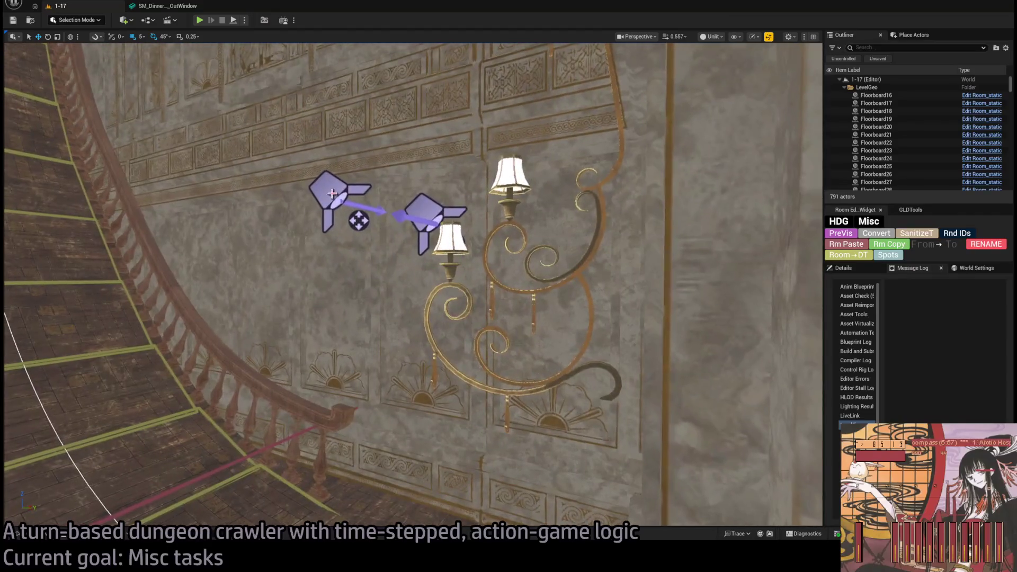
left_click(332, 194)
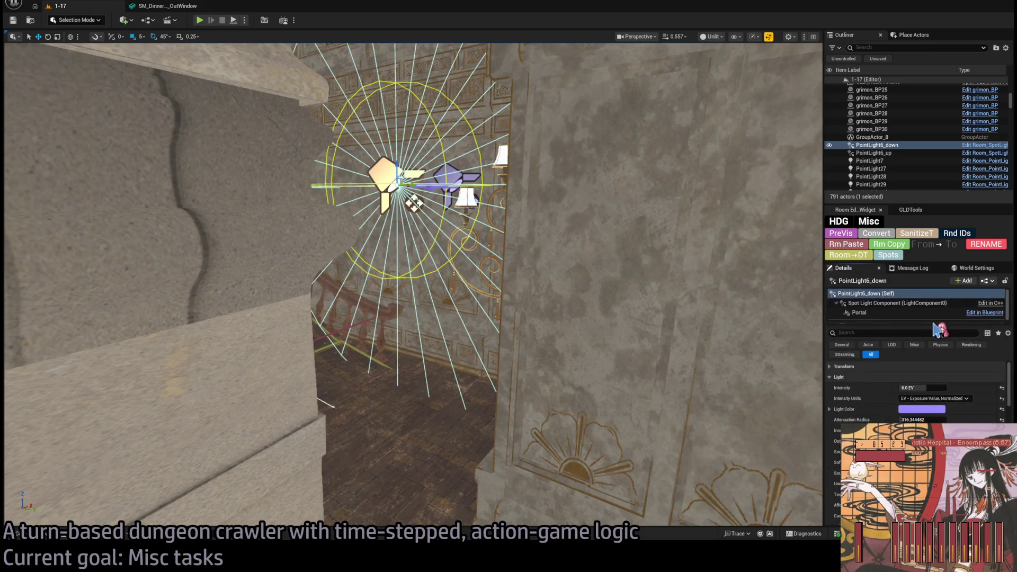
left_click(899, 313)
left_click(460, 182)
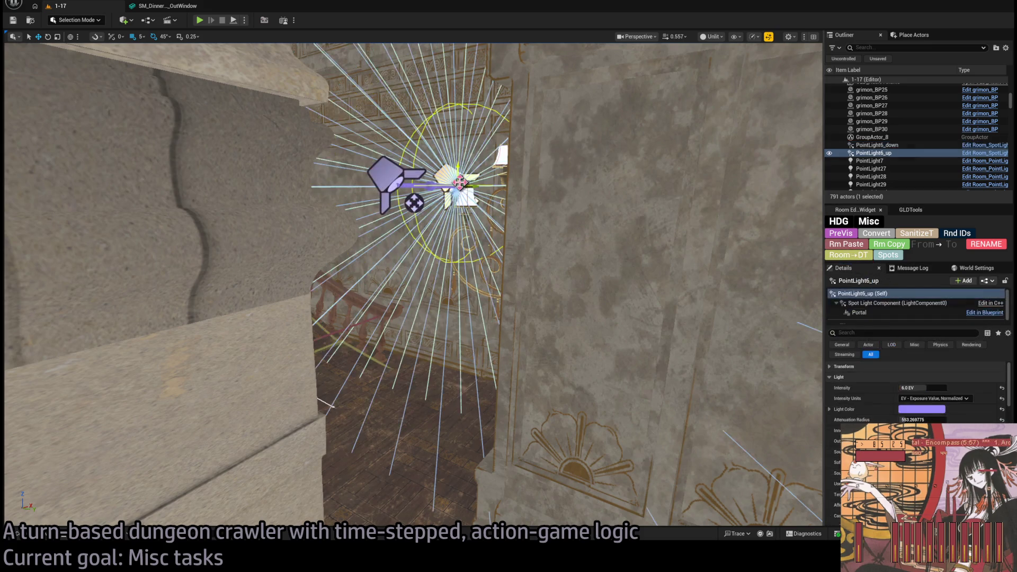
double_click(859, 312)
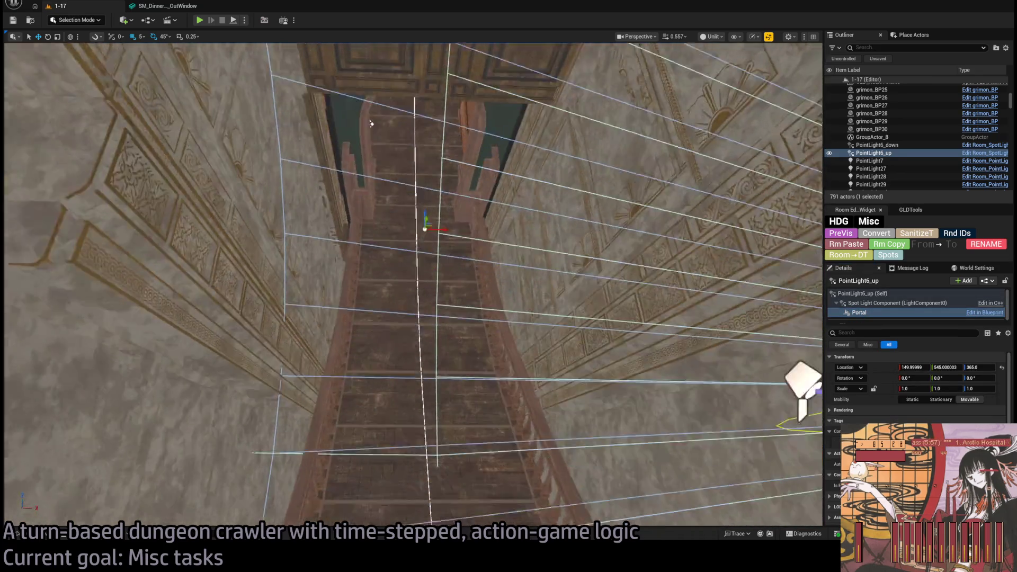
mouse_move(370, 123)
left_mouse_down()
mouse_move(477, 212)
mouse_move(563, 261)
mouse_move(351, 111)
left_mouse_up()
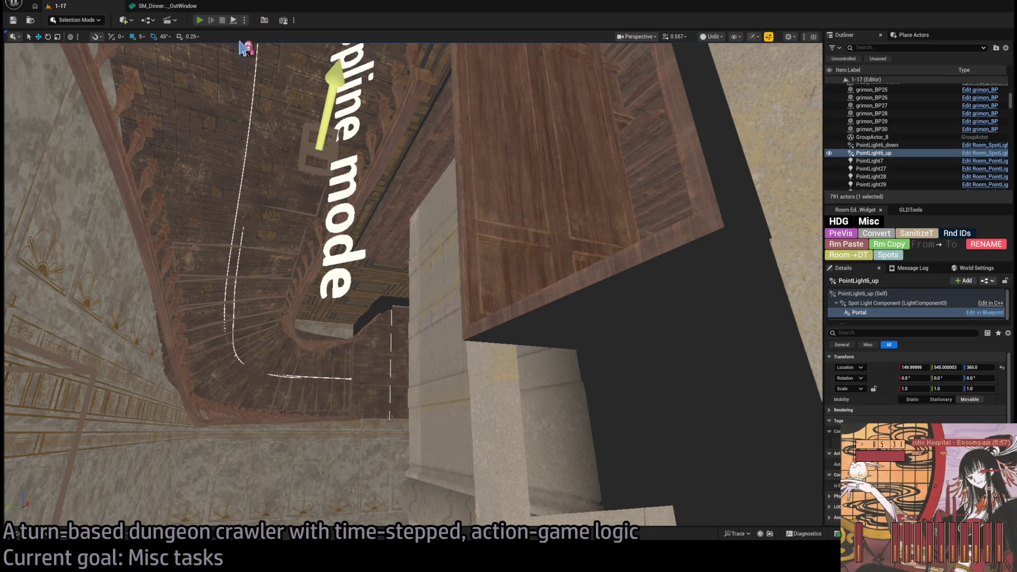
key("alt+p")
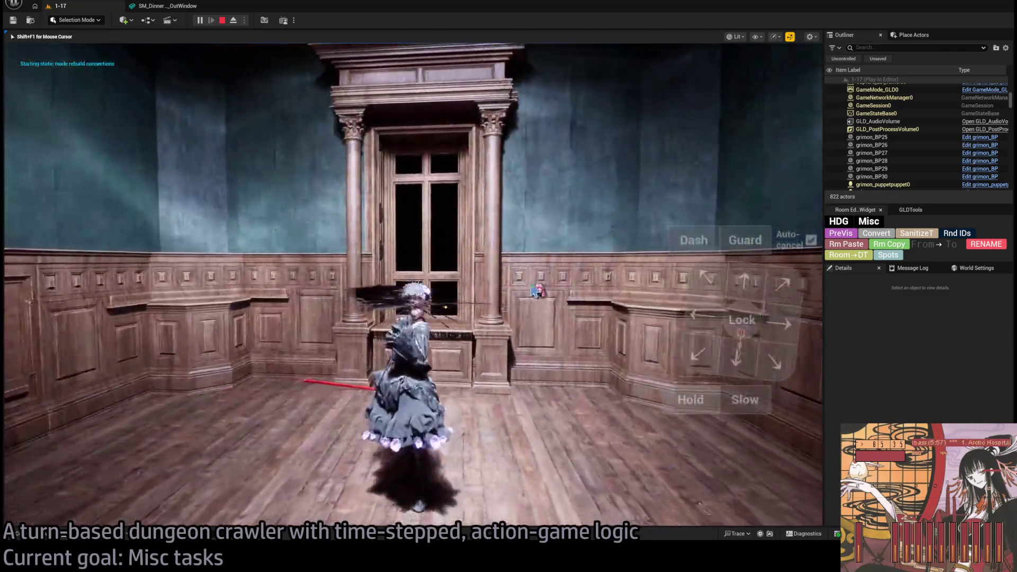
- Restart the play session and run queued forward moves for the character
left_click(222, 20)
left_click(200, 20)
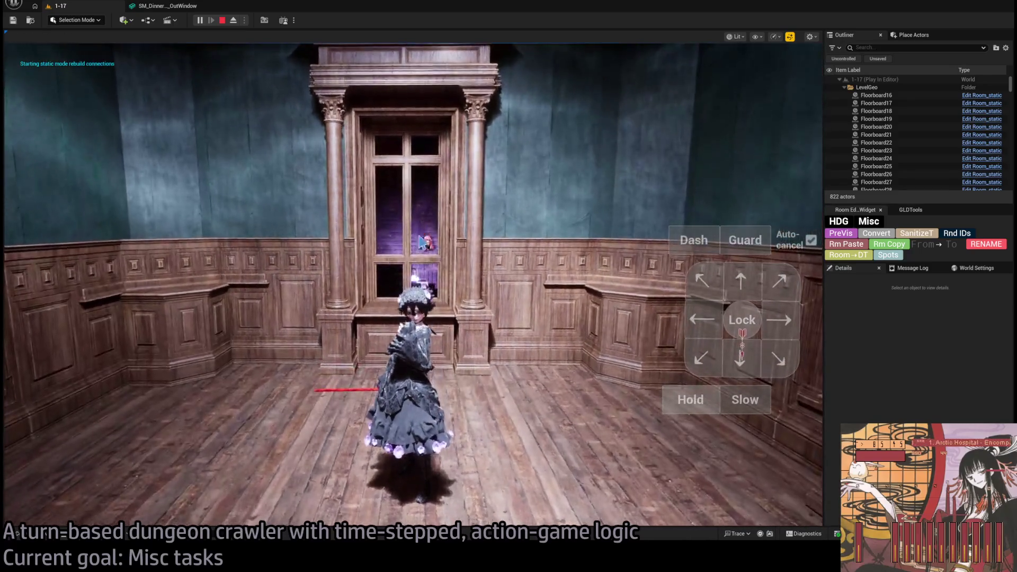
mouse_move(477, 279)
left_mouse_down()
mouse_move(308, 315)
mouse_move(270, 290)
mouse_move(447, 295)
mouse_move(506, 273)
left_mouse_up()
left_click(740, 281)
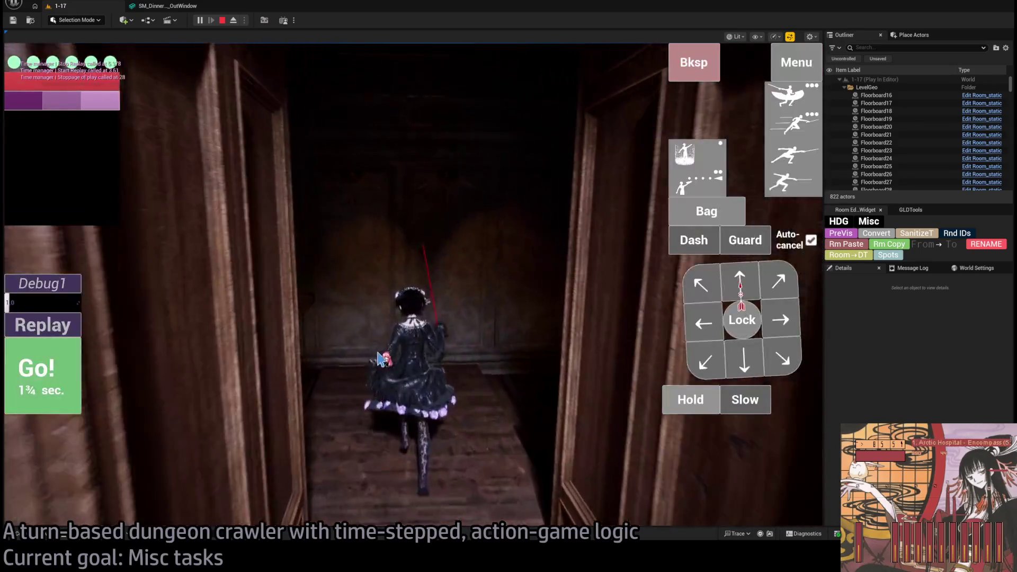
left_click_drag(378, 360, 231, 352)
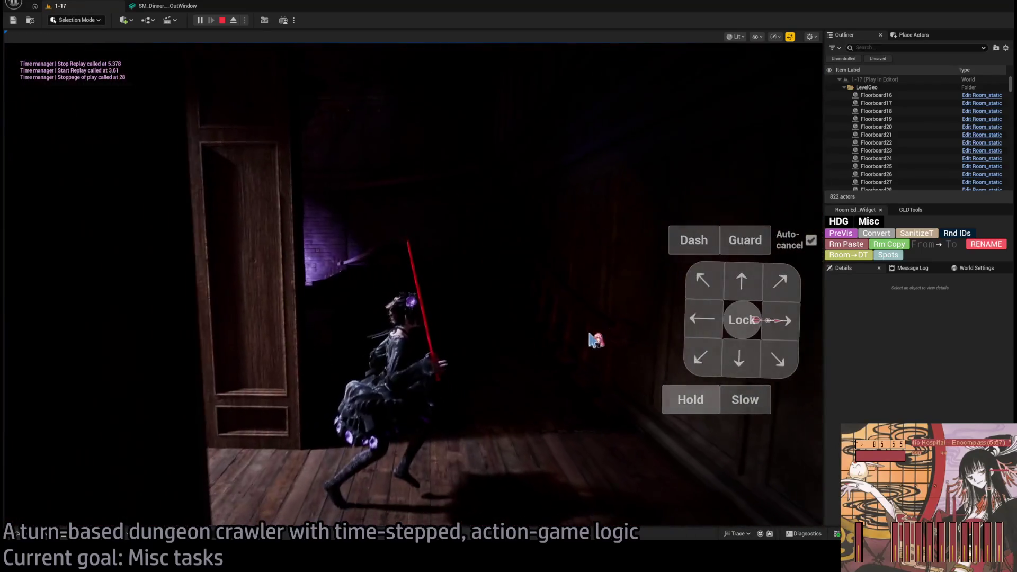
left_click(740, 291)
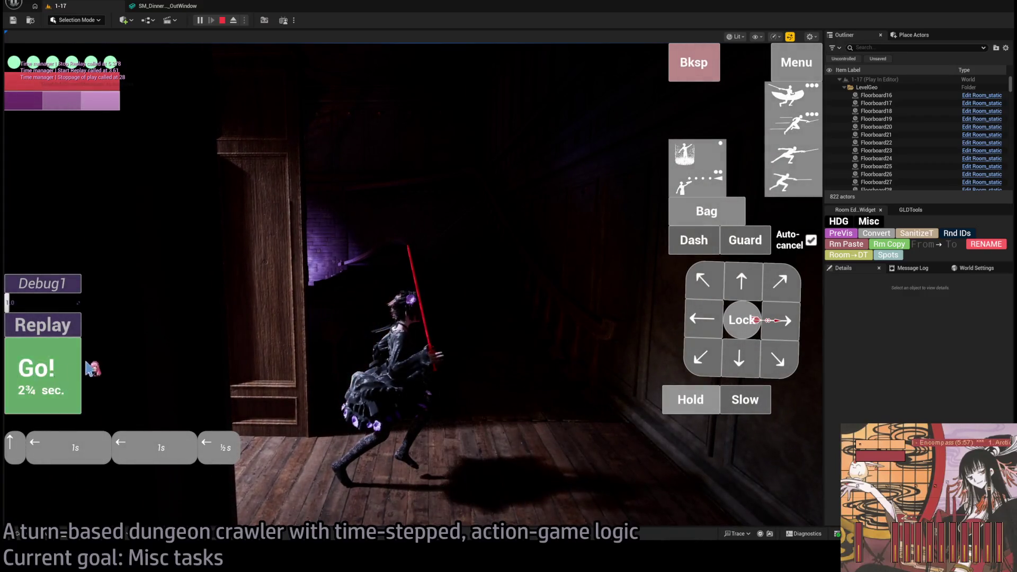
left_click(72, 371)
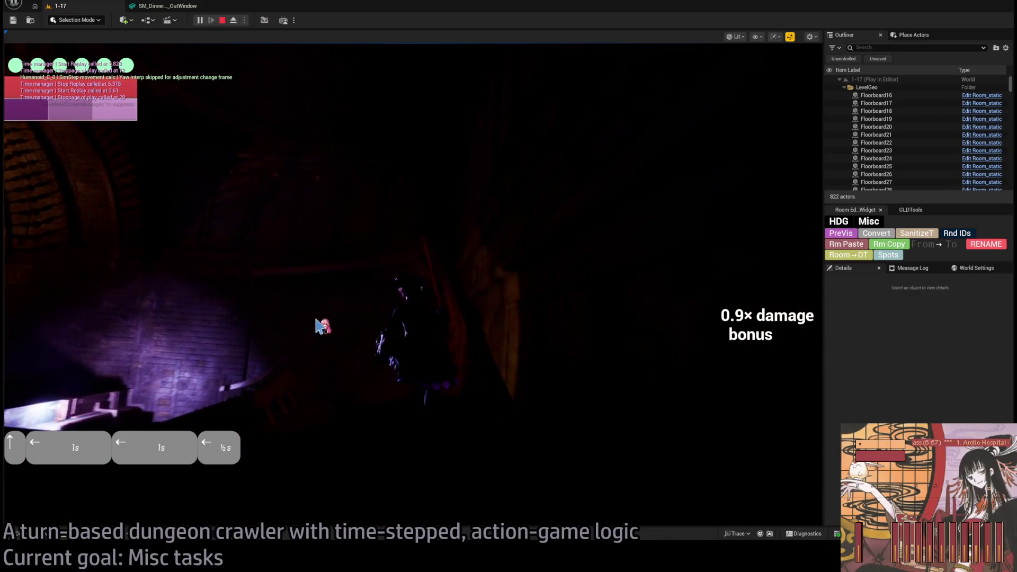
- Walk the character through the doorway into the panelled room, then eject to a free camera with F8
left_click_drag(329, 318, 736, 284)
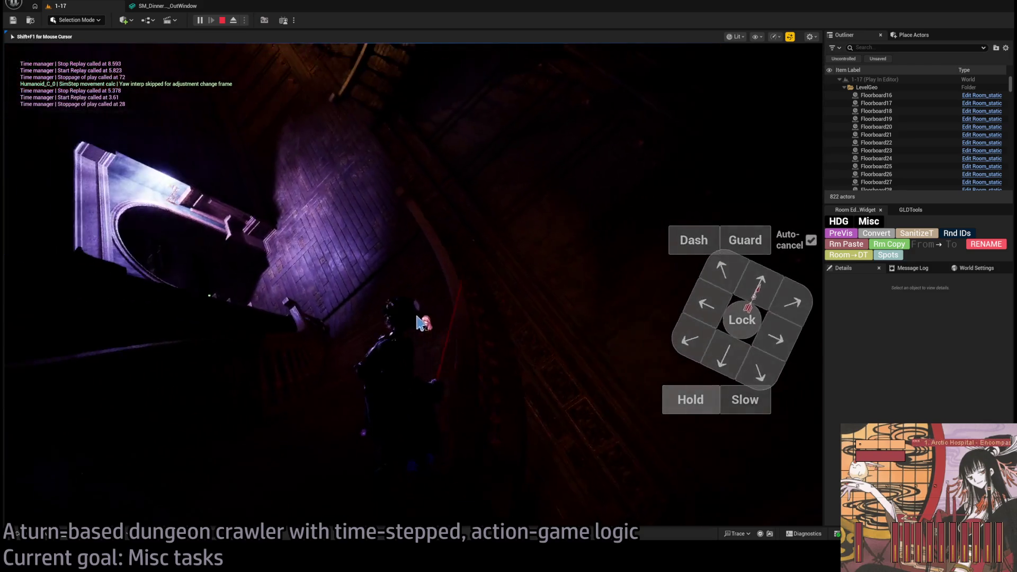
left_click(761, 288)
left_click(38, 376)
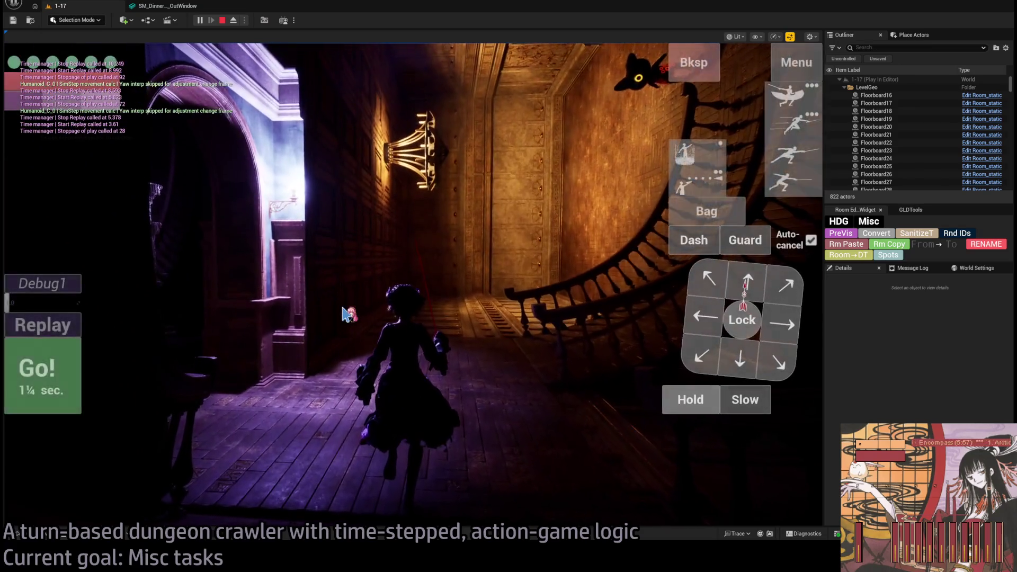
left_click(781, 323)
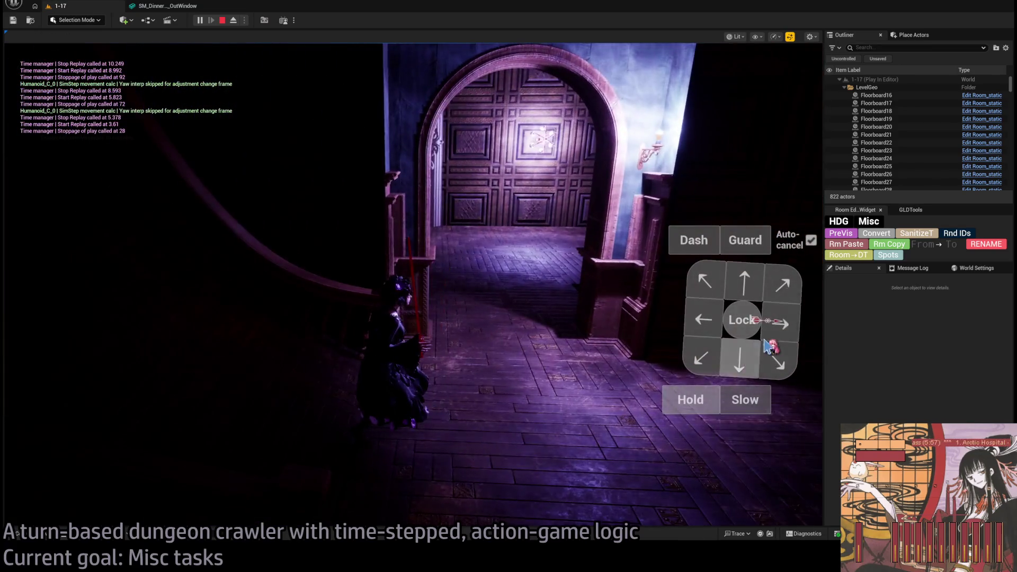
key("Left")
key("Left")
key("Left")
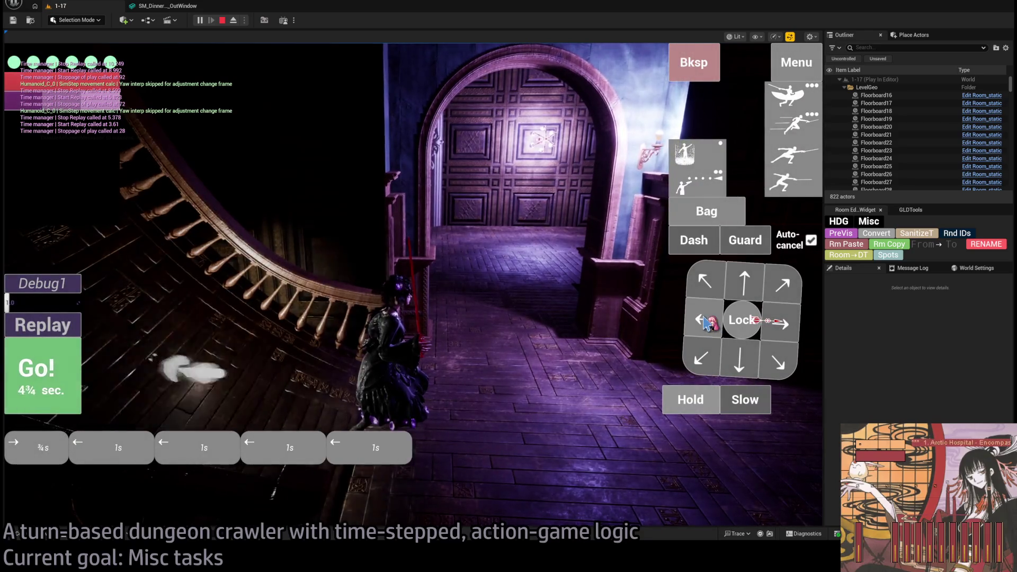
left_click(30, 394)
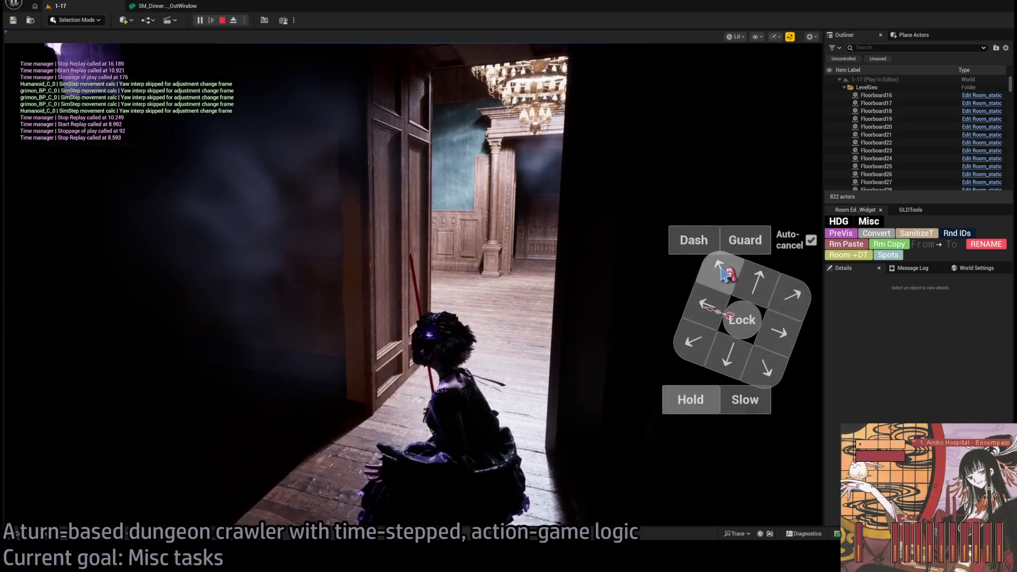
left_click(43, 374)
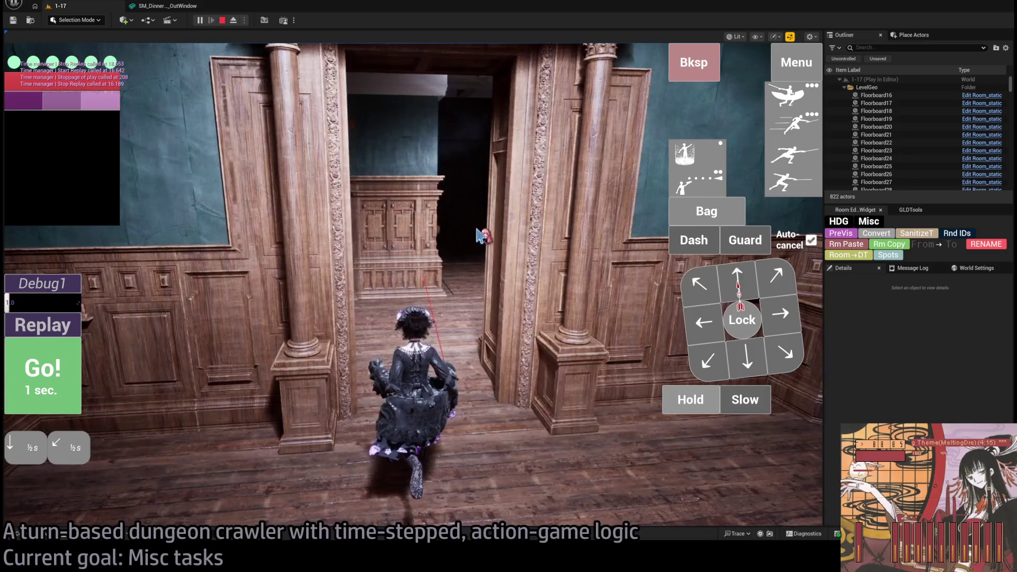
left_click(78, 380)
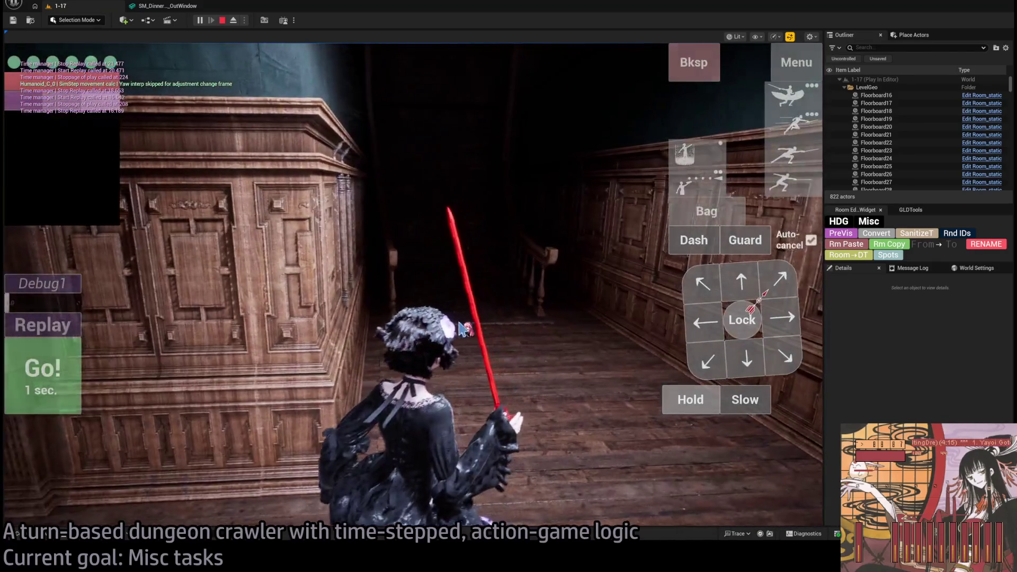
left_click(463, 329)
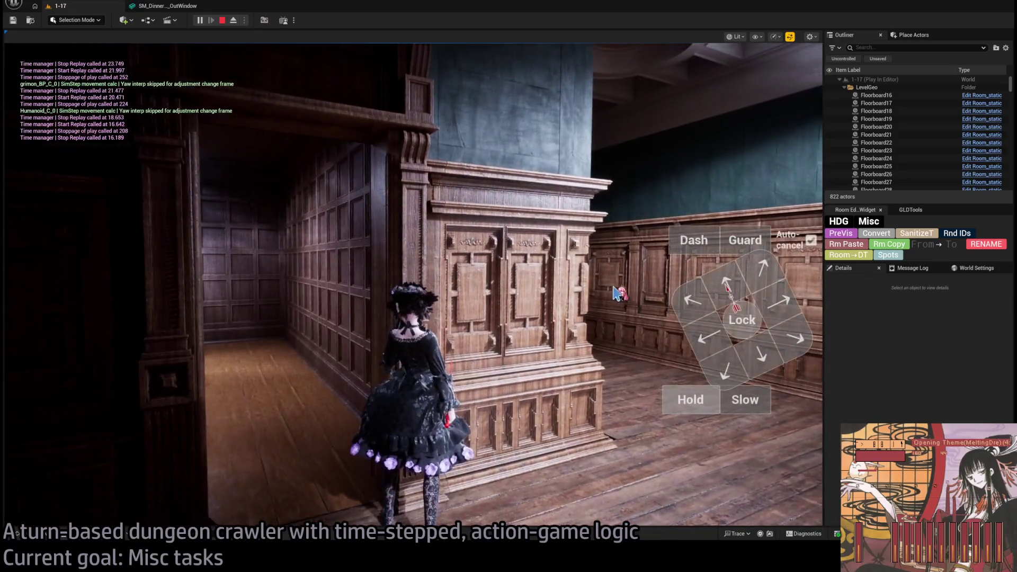
key("F8")
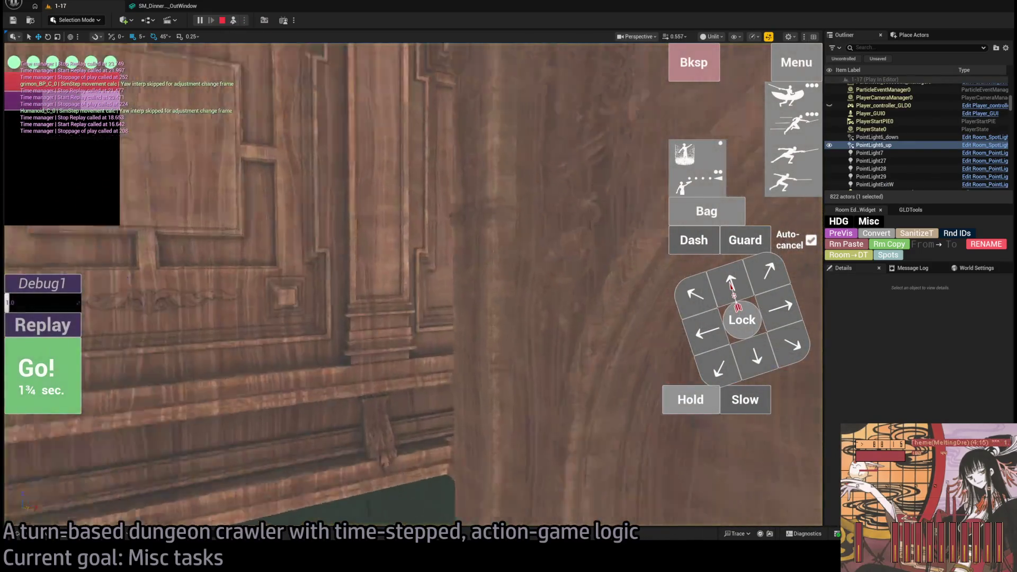
- Stop the play session and select the corridor wall piece to replace
key("Escape")
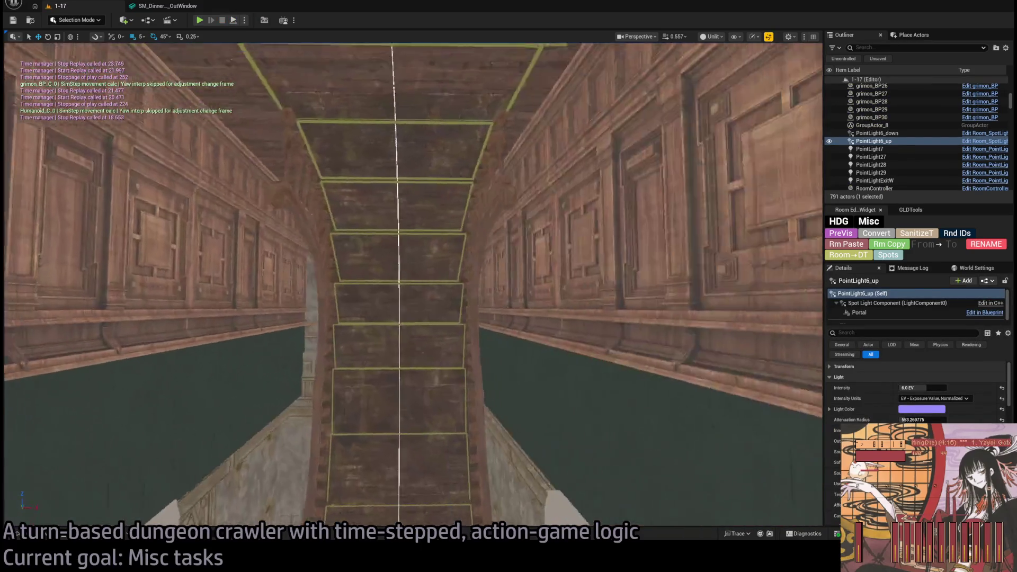
key("ctrl+space")
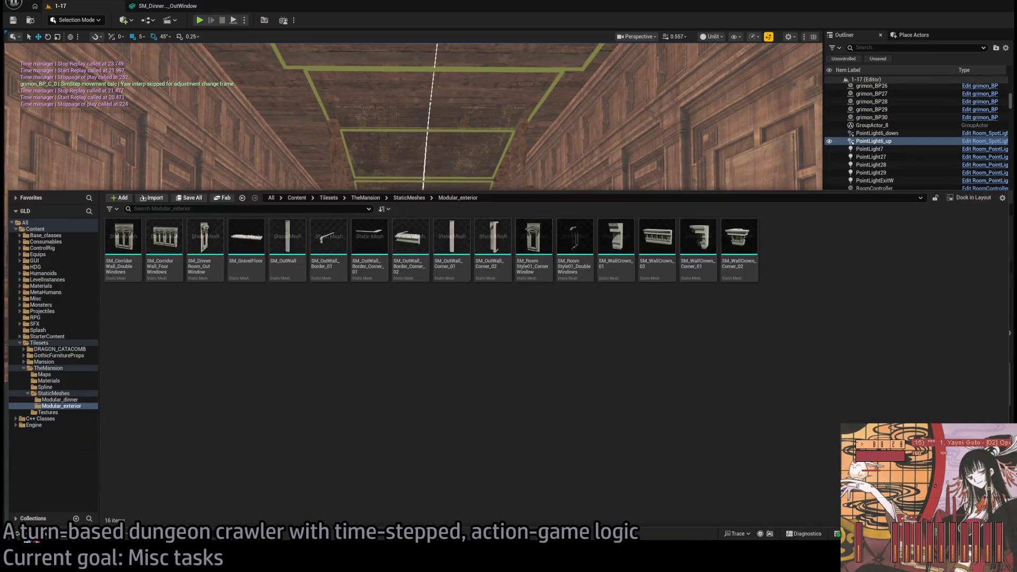
key("ctrl+space")
mouse_move(207, 388)
left_mouse_down()
mouse_move(410, 301)
mouse_move(476, 307)
mouse_move(492, 183)
mouse_move(504, 167)
mouse_move(469, 169)
left_mouse_up()
left_click(410, 301)
- Pick the corridor arch wall mesh from TheMansion/StaticMeshes in the Content Drawer
left_click(41, 535)
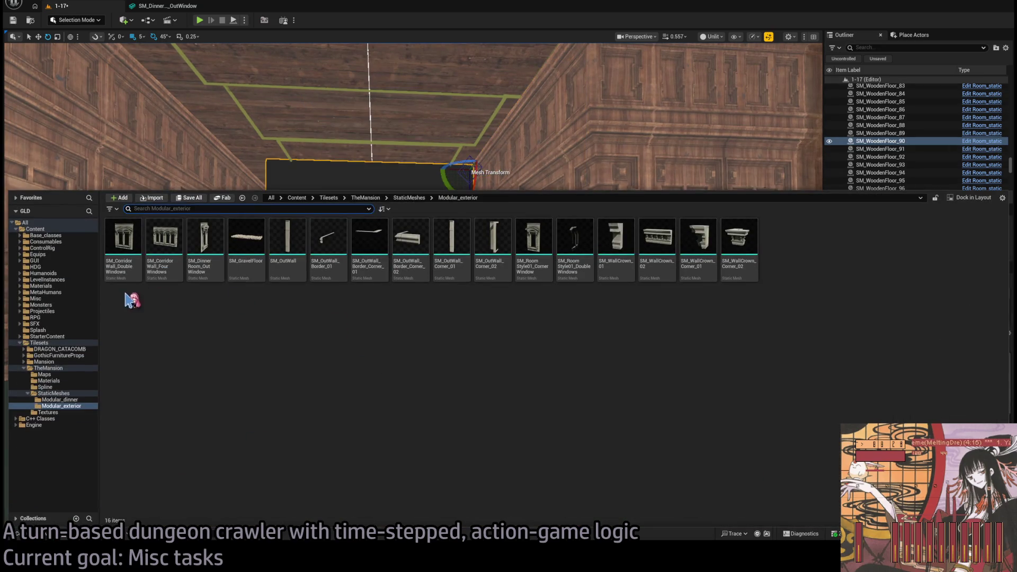
left_click(77, 393)
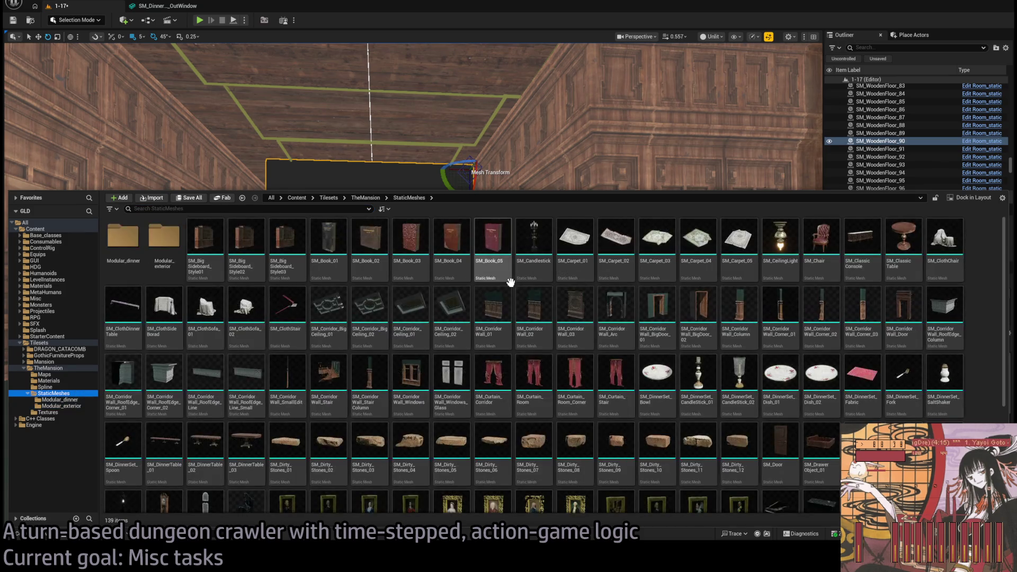
left_click(616, 307)
left_click(456, 169)
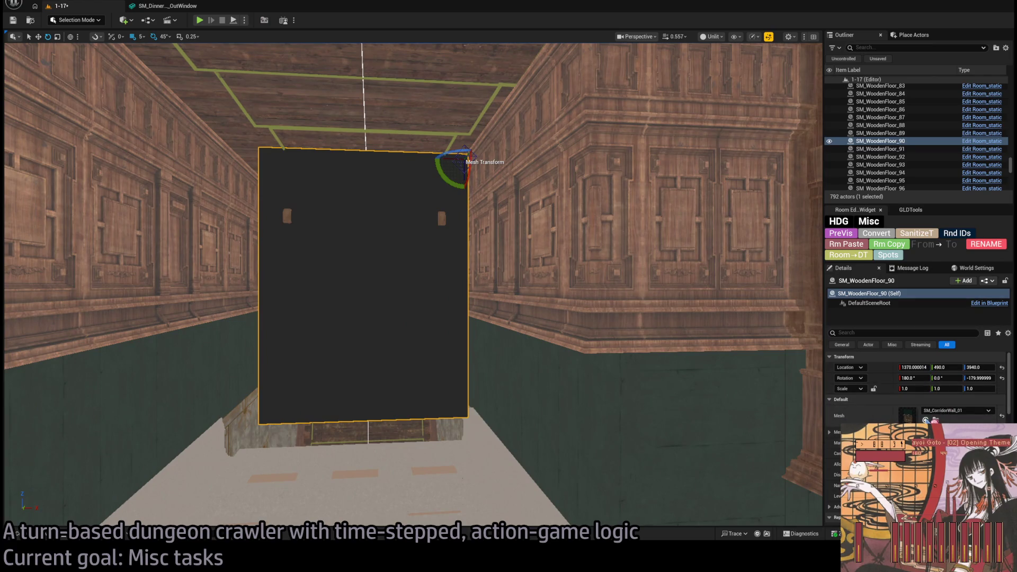
- Assign the arch mesh to the corridor wall, turn it a quarter turn and move it into the corridor
left_click(925, 420)
mouse_move(477, 171)
left_mouse_down()
mouse_move(322, 158)
mouse_move(435, 175)
mouse_move(411, 158)
mouse_move(459, 159)
left_mouse_up()
key("w")
key("f")
scroll(486, 214, "down", 5)
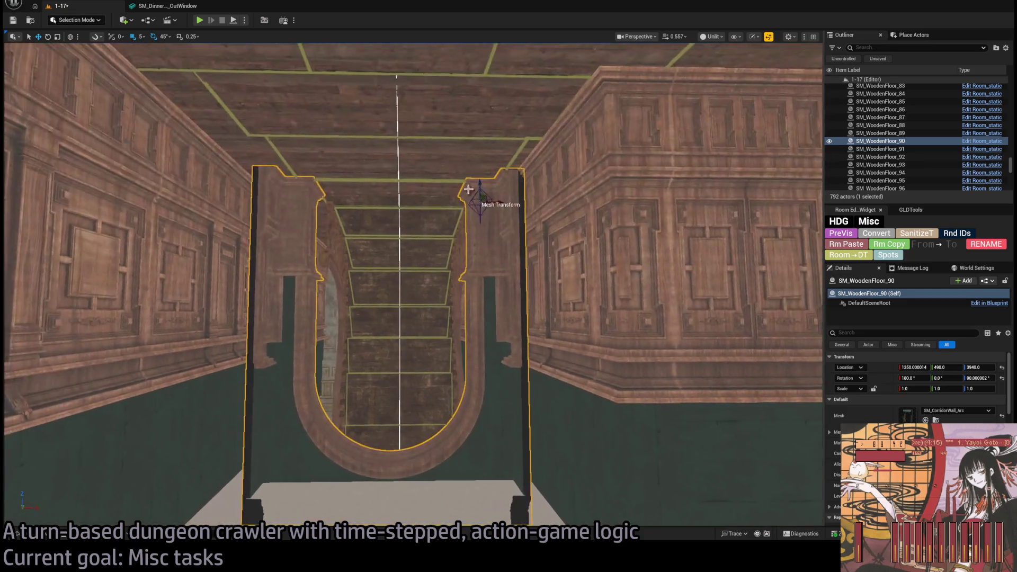
mouse_move(483, 198)
left_mouse_down()
mouse_move(468, 182)
mouse_move(463, 215)
mouse_move(352, 243)
mouse_move(286, 277)
mouse_move(359, 264)
left_mouse_up()
key("f")
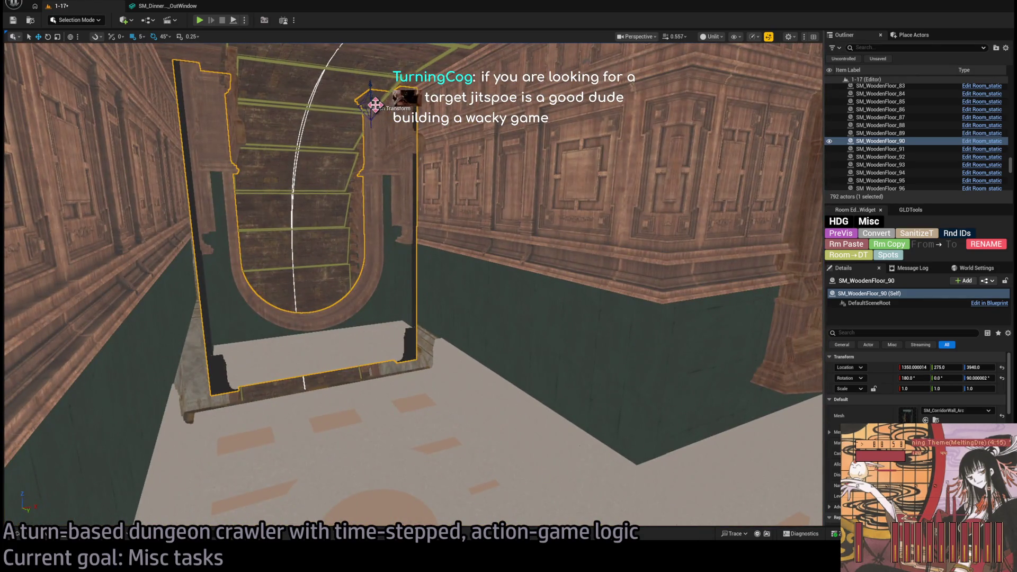
- Fine-tune the arch's position, widen it along Y, and start playtesting the level
left_click_drag(375, 105, 400, 123)
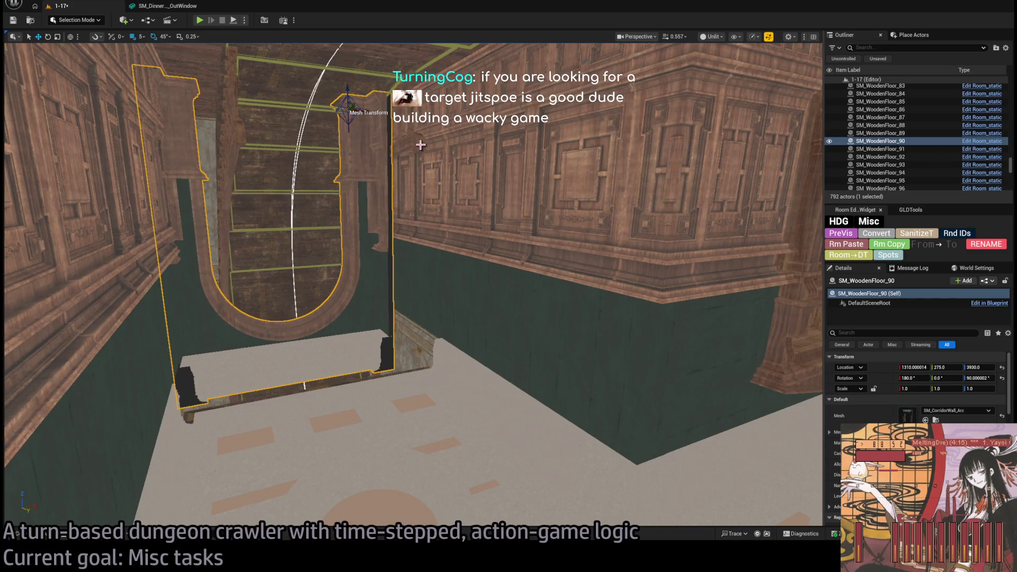
key("ctrl+z")
key("f")
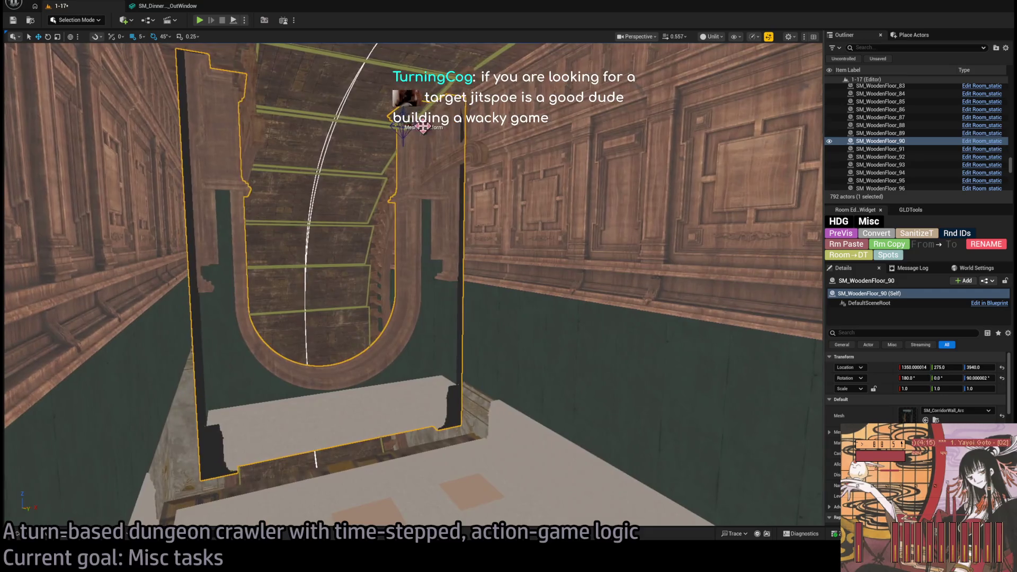
mouse_move(403, 126)
left_mouse_down()
mouse_move(426, 118)
mouse_move(417, 153)
left_mouse_up()
key("f")
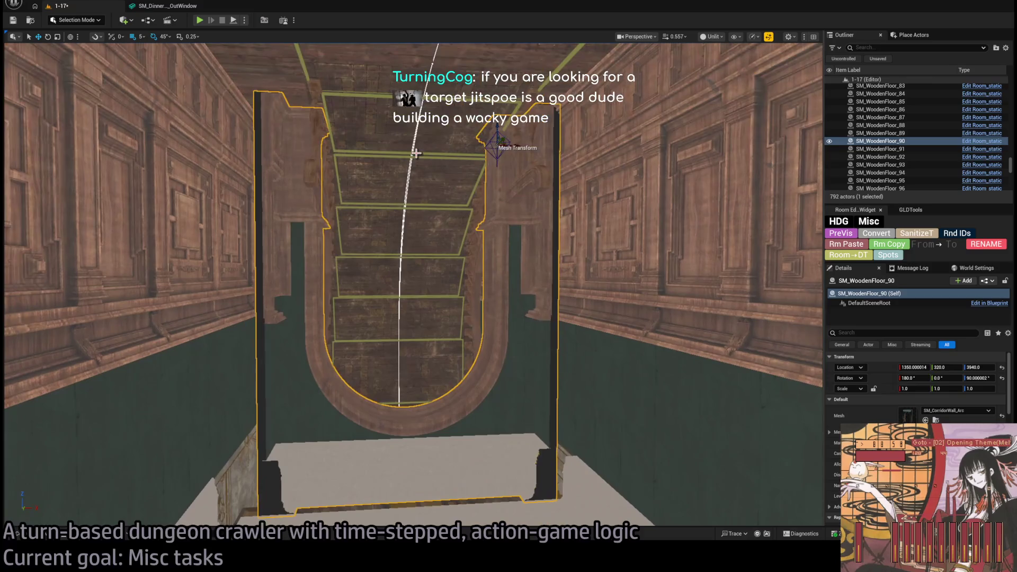
mouse_move(510, 147)
left_mouse_down()
mouse_move(499, 145)
mouse_move(531, 149)
mouse_move(362, 76)
left_mouse_up()
mouse_move(470, 215)
left_mouse_down()
mouse_move(476, 264)
mouse_move(448, 196)
mouse_move(462, 206)
mouse_move(459, 186)
mouse_move(430, 206)
left_mouse_up()
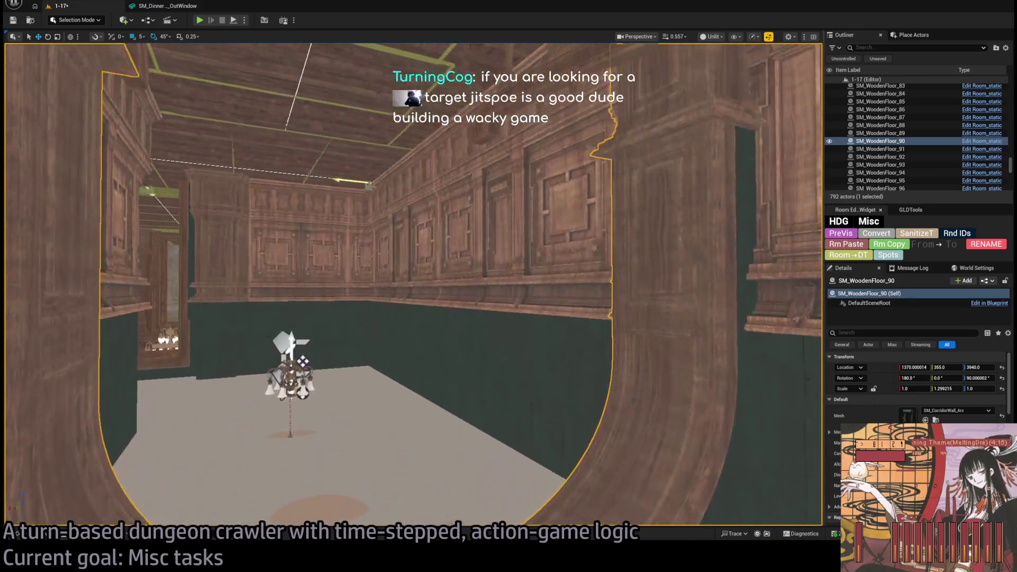
left_click(204, 22)
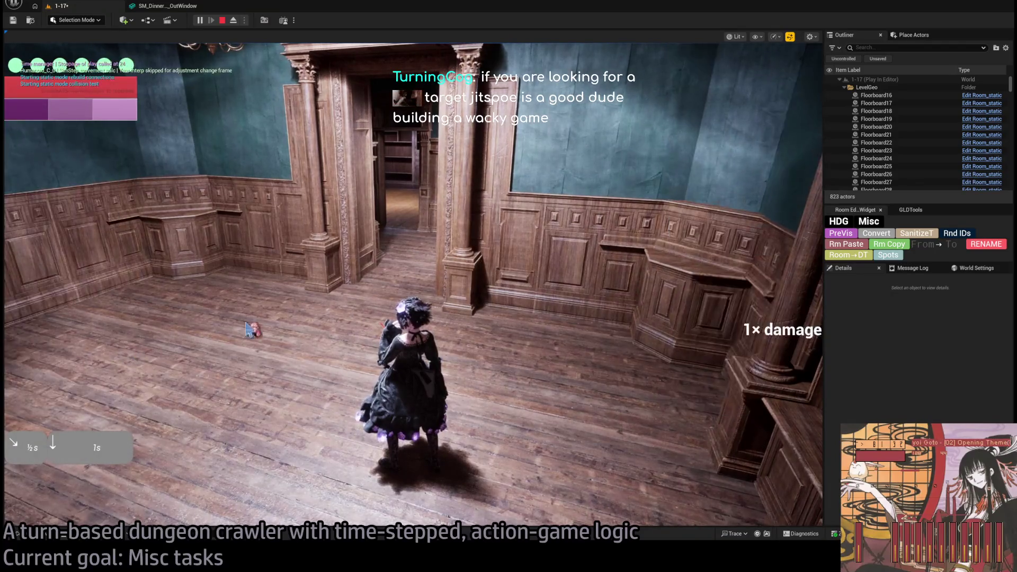
- Walk the character up the staircase and along the chandelier-lit panelled corridor past the new arch
left_click(252, 329)
key("w")
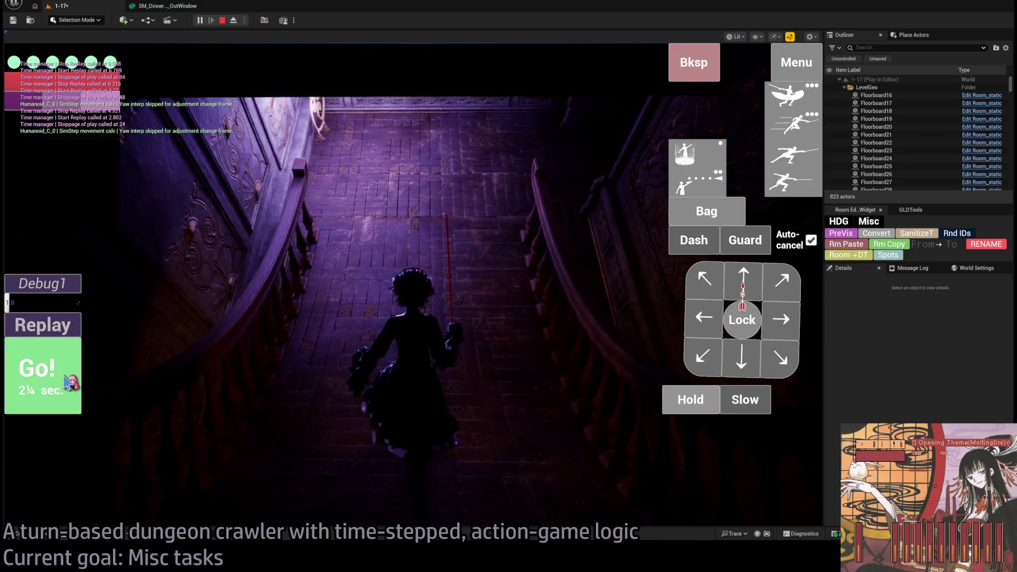
left_click(442, 271)
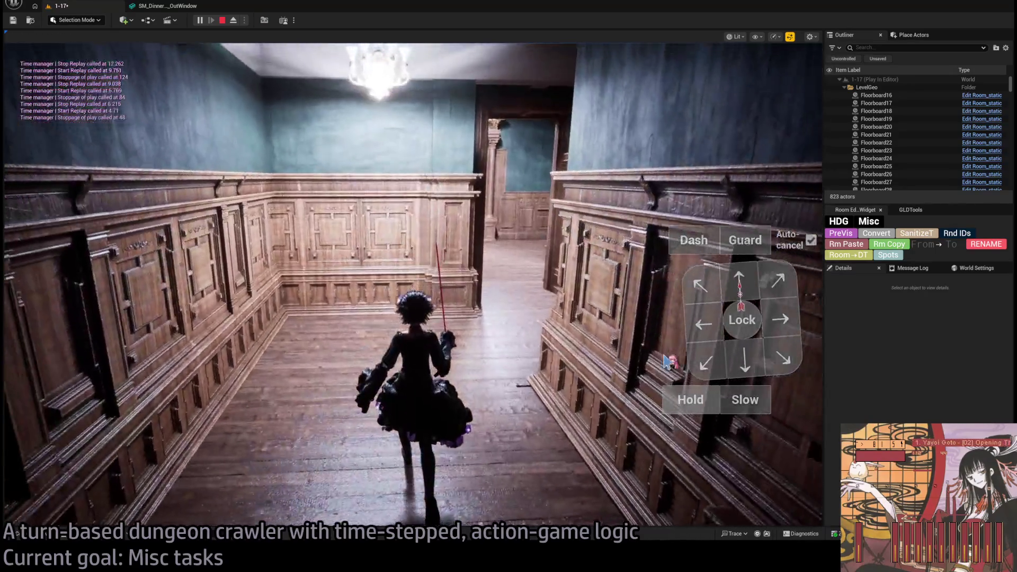
left_click(715, 407)
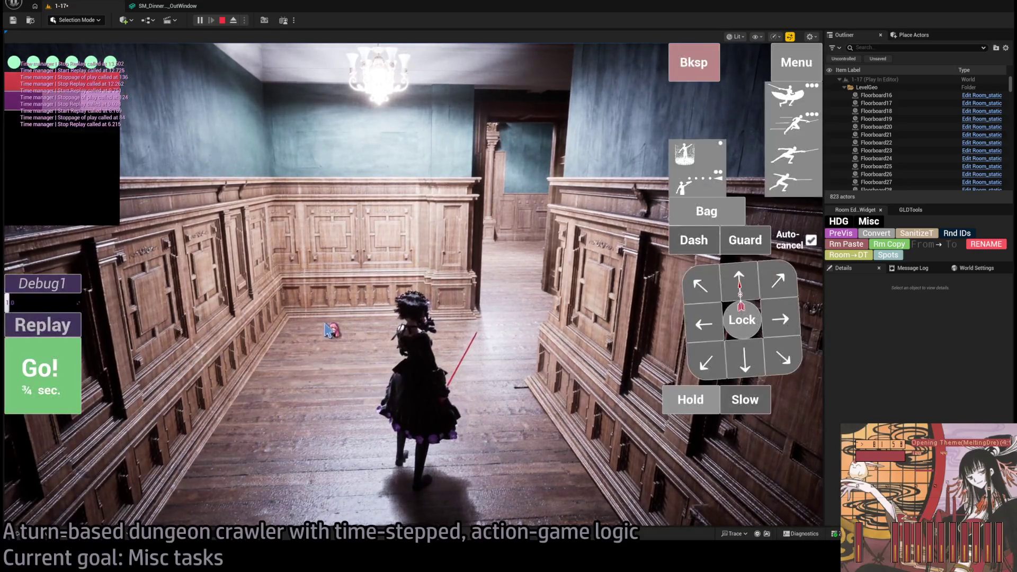
- End the play session and select the staircase nav surfaces beside the arch
key("Escape")
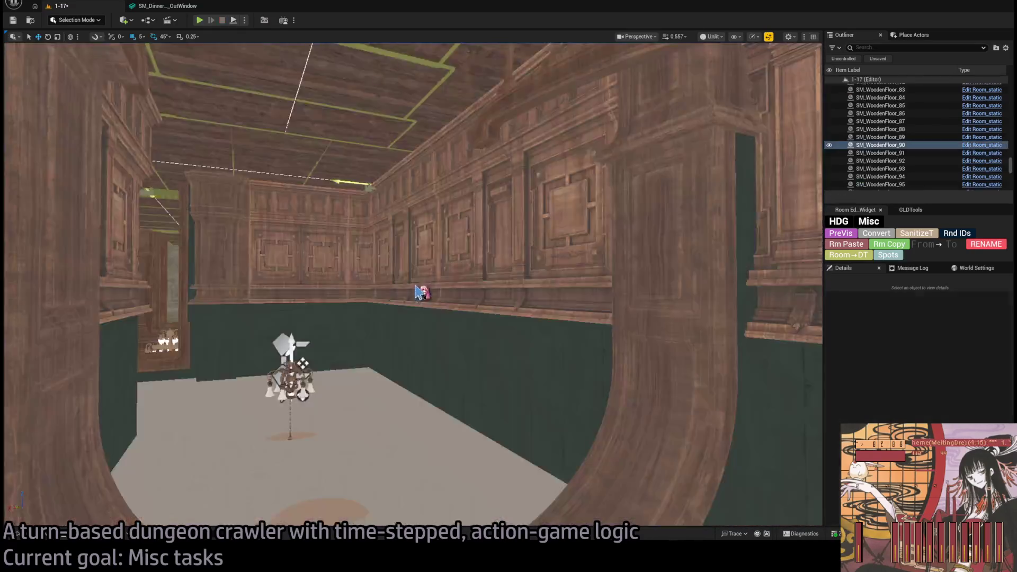
mouse_move(418, 291)
left_mouse_down()
mouse_move(347, 280)
mouse_move(565, 168)
left_mouse_up()
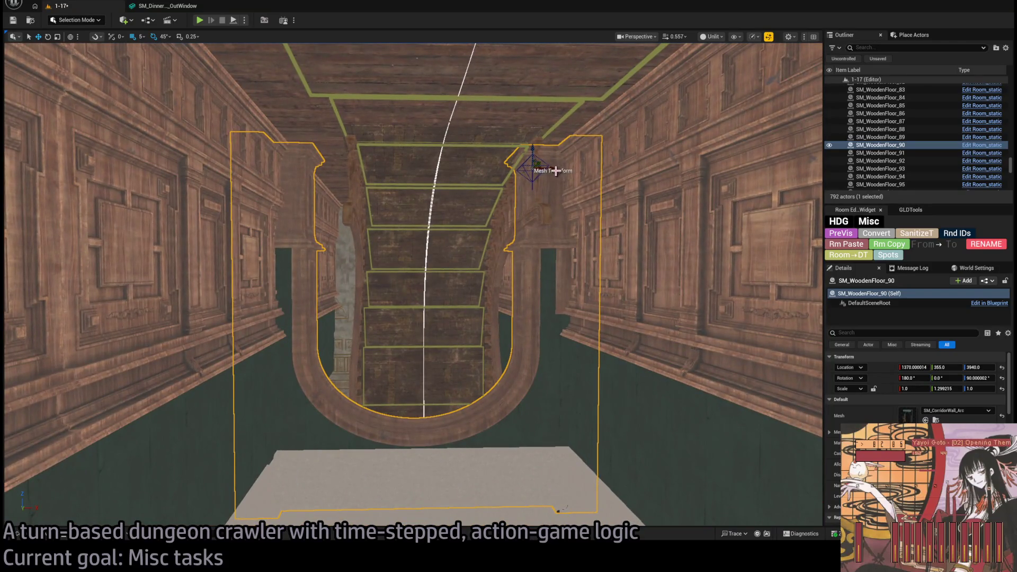
left_click(400, 160)
left_click(451, 130)
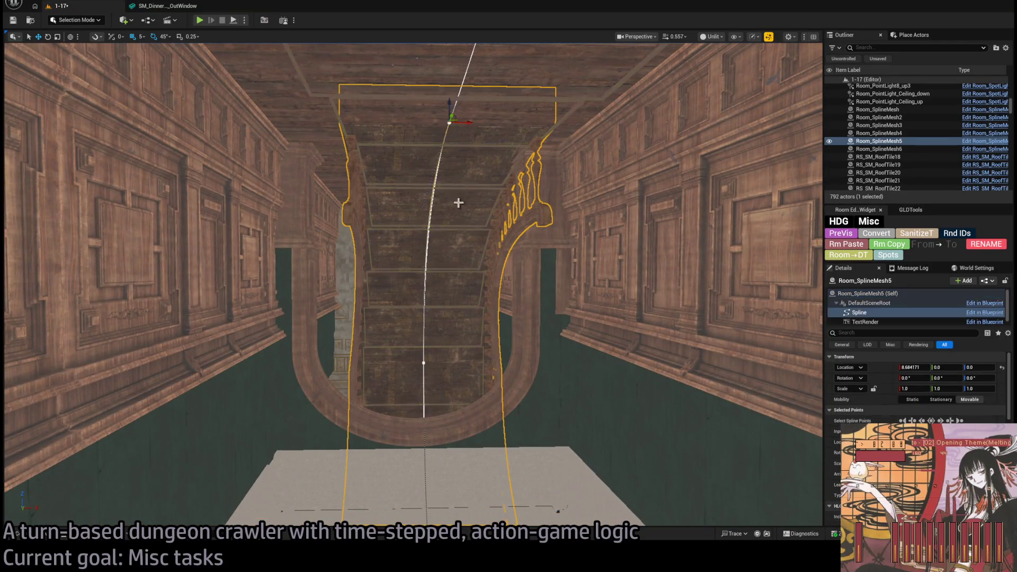
left_click(563, 141)
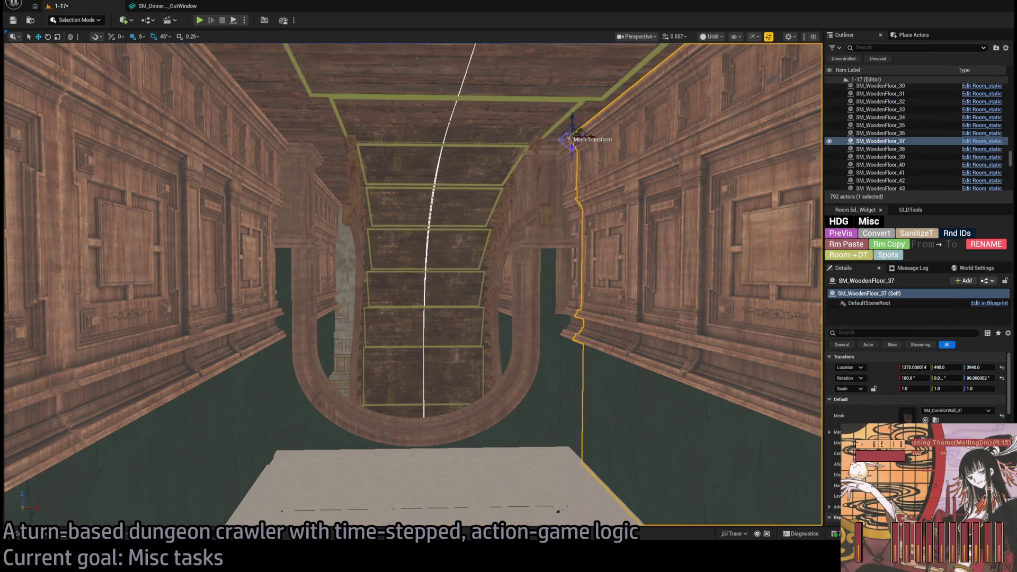
left_click_drag(470, 256, 484, 338)
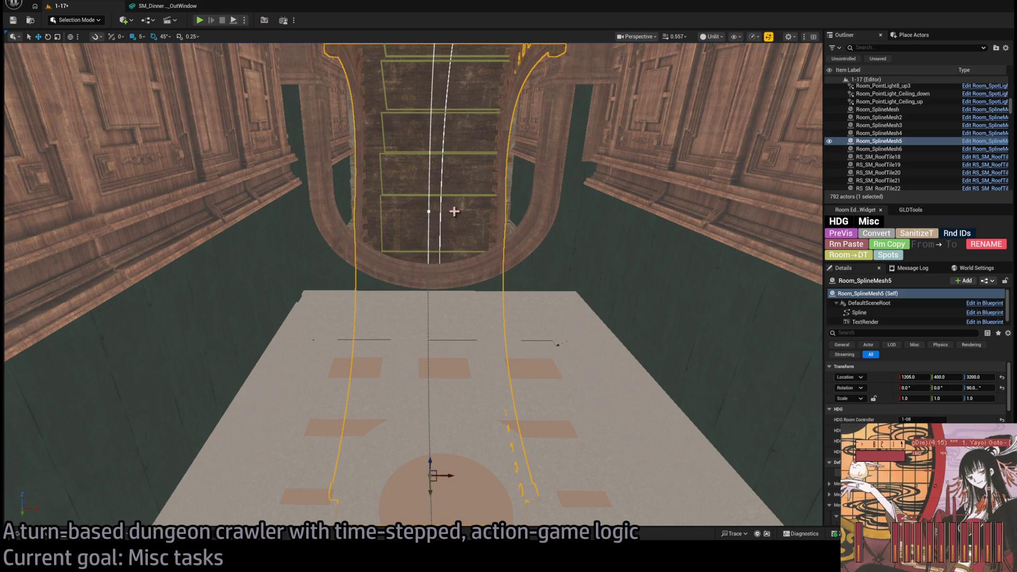
left_click(457, 156, "ctrl")
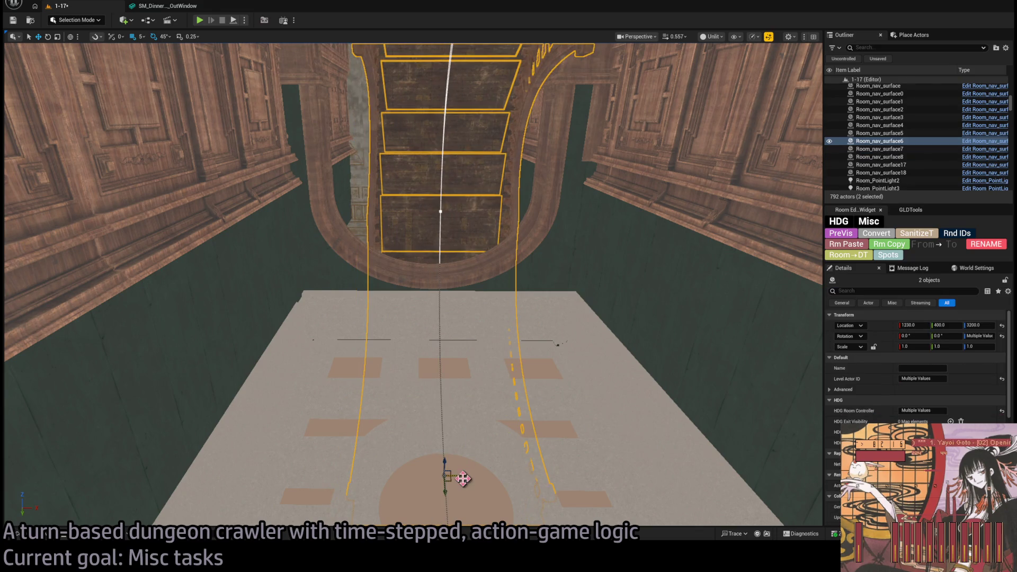
- Shift the selected nav surfaces to Location X 1205 and save level 1-17
key("w")
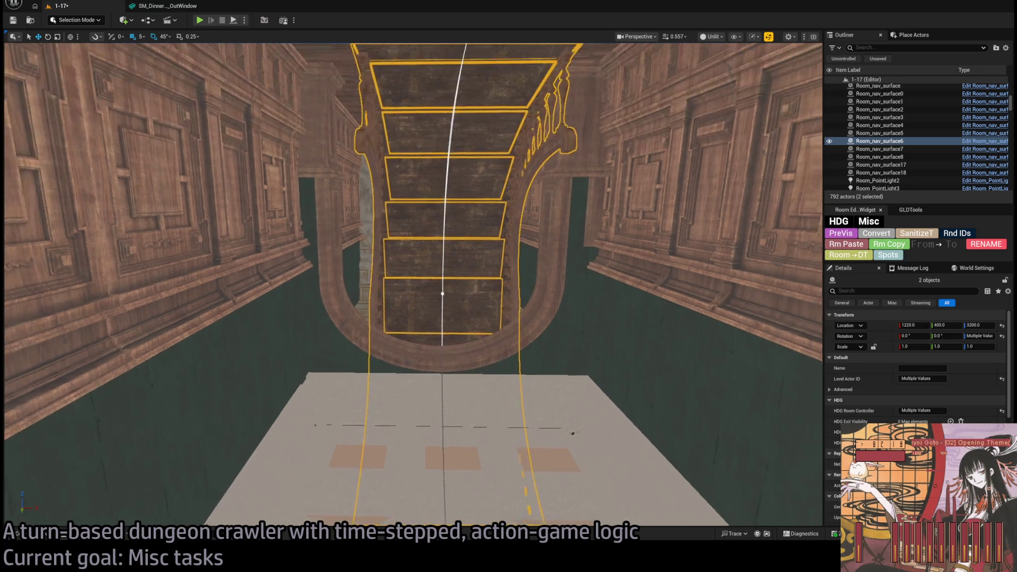
key("s")
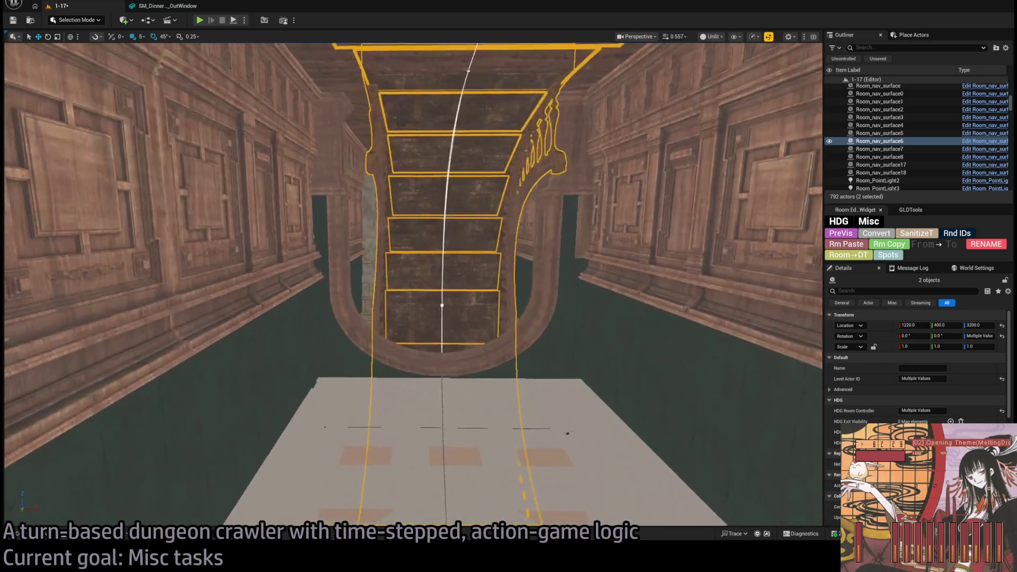
left_click_drag(498, 472, 475, 428)
key("w")
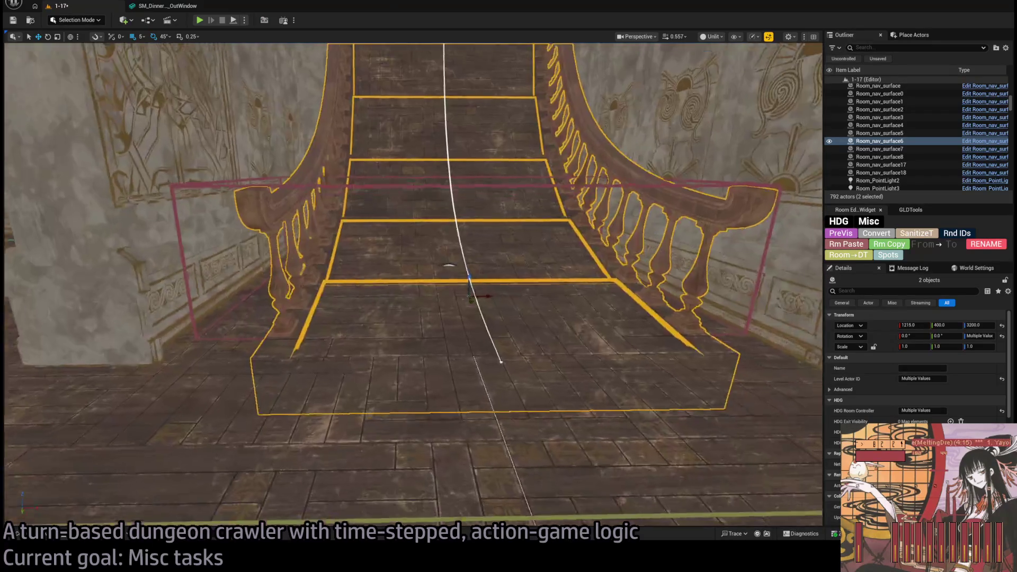
left_click_drag(449, 265, 449, 382)
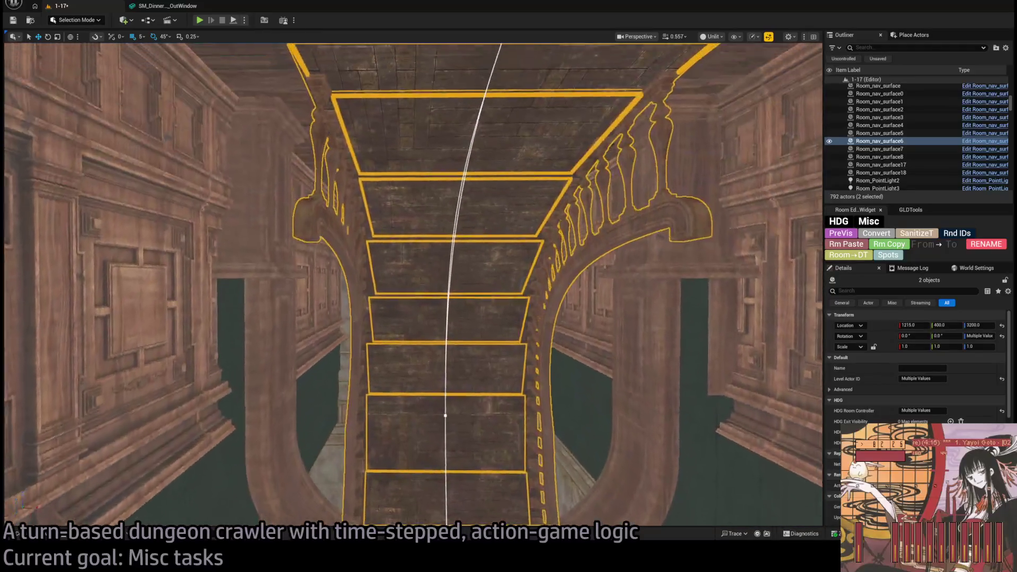
mouse_move(477, 415)
left_mouse_down()
mouse_move(476, 403)
mouse_move(477, 423)
mouse_move(476, 416)
mouse_move(446, 445)
left_mouse_up()
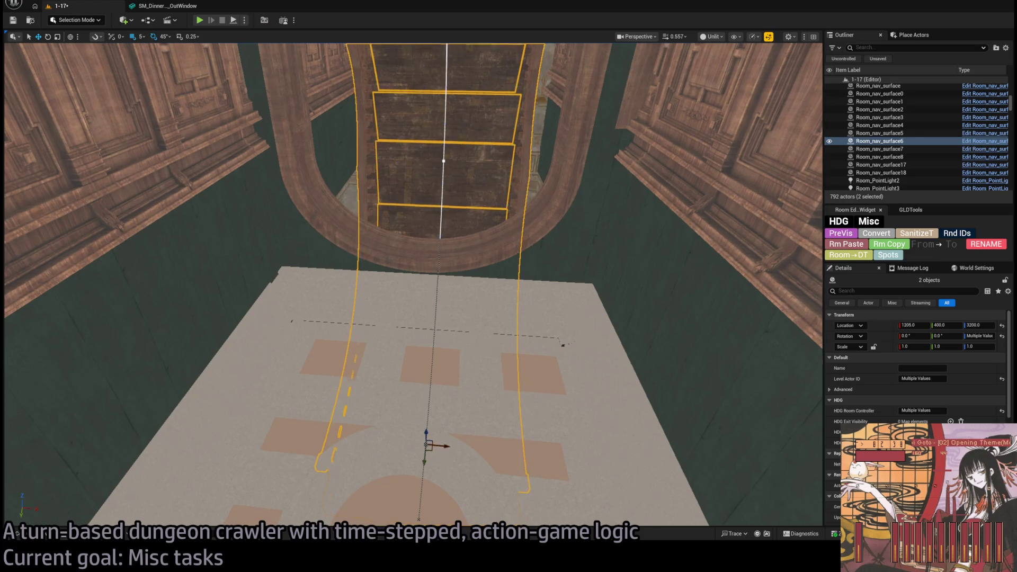
key("f")
mouse_move(449, 265)
left_mouse_down()
mouse_move(498, 265)
mouse_move(451, 265)
left_mouse_up()
left_click_drag(492, 369, 493, 370)
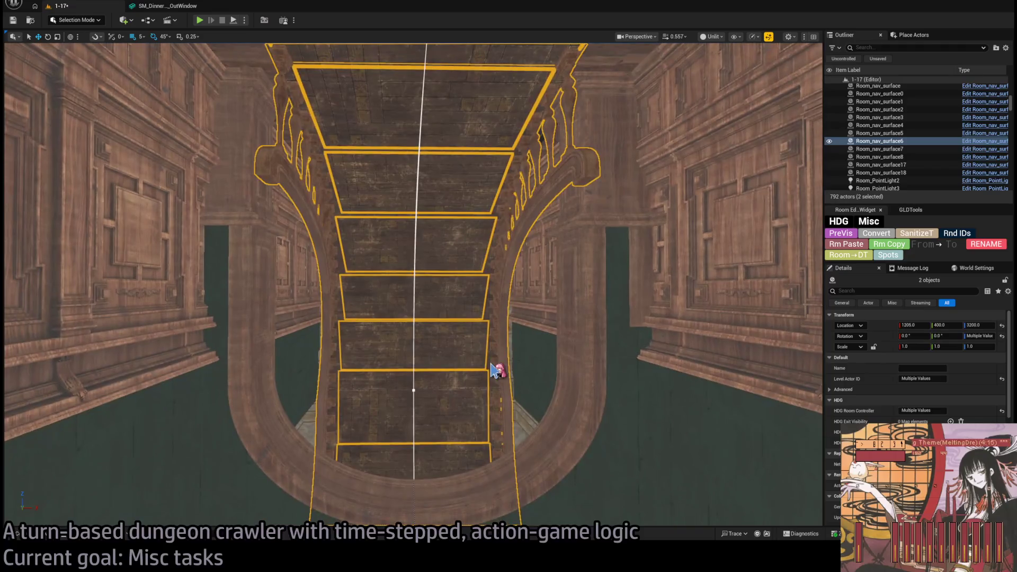
key("ctrl+s")
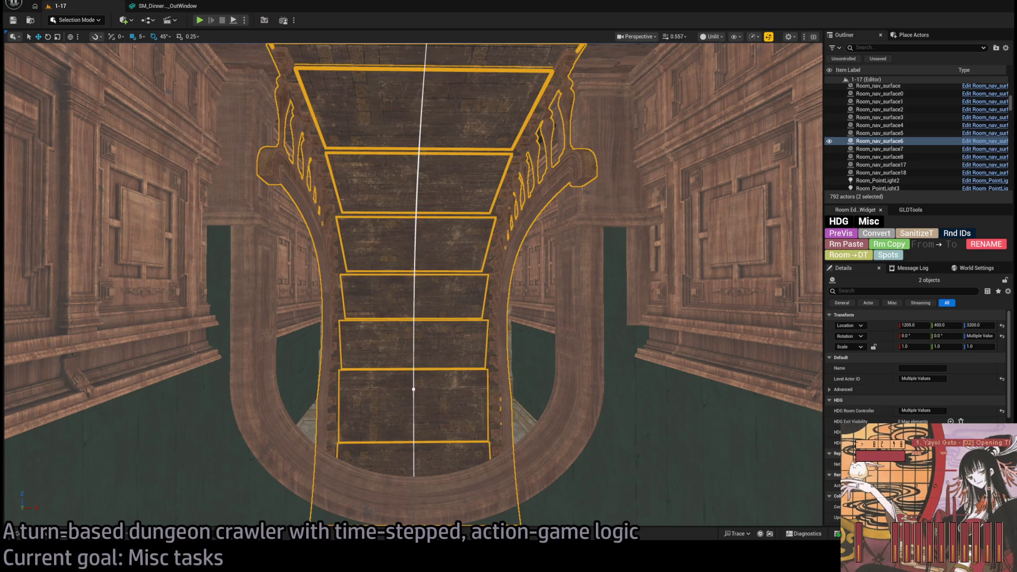
- Check the Twitch Following page in the browser, then return to the level viewport
key("alt+Tab")
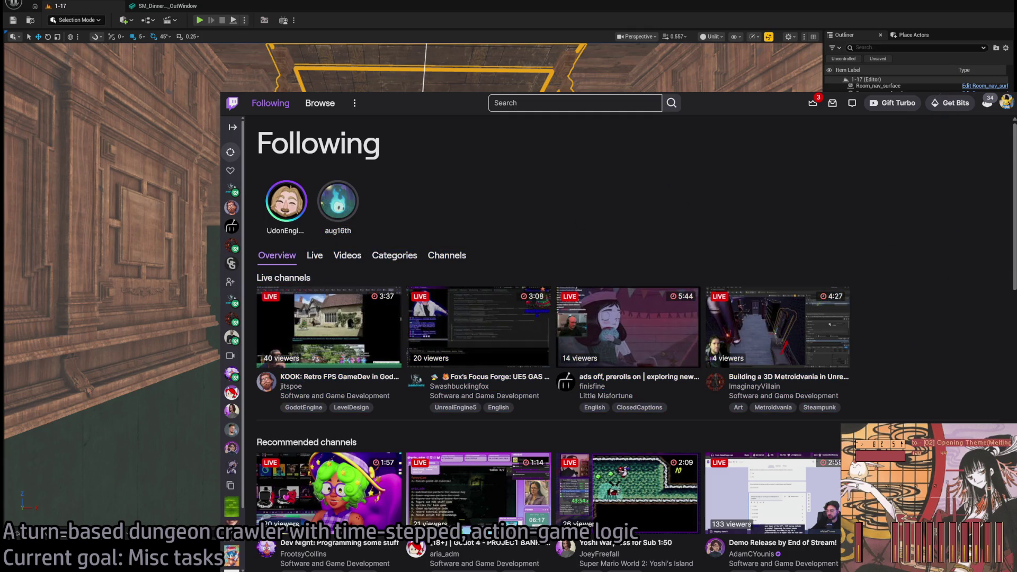
key("alt+Tab")
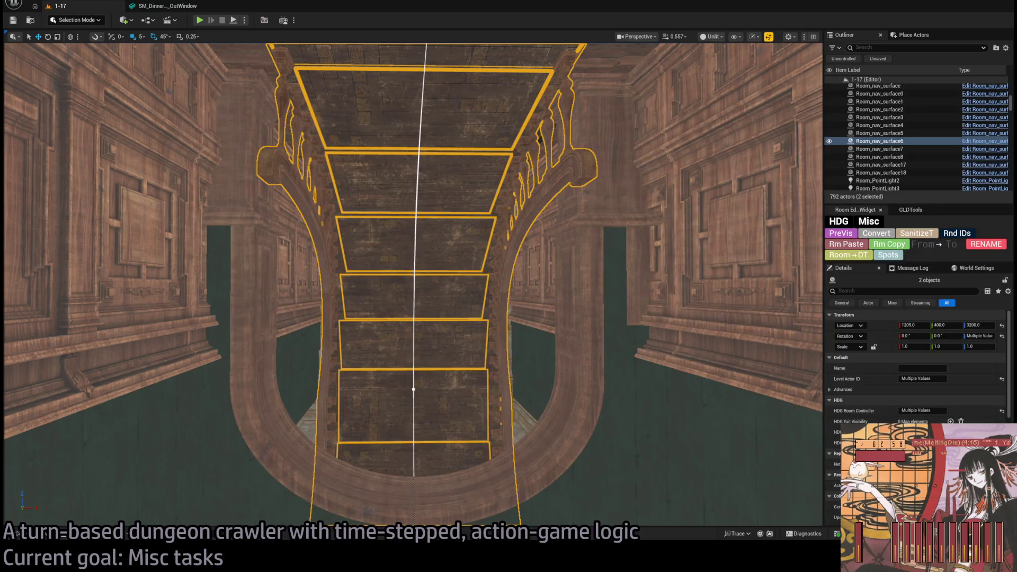
key("alt+Tab")
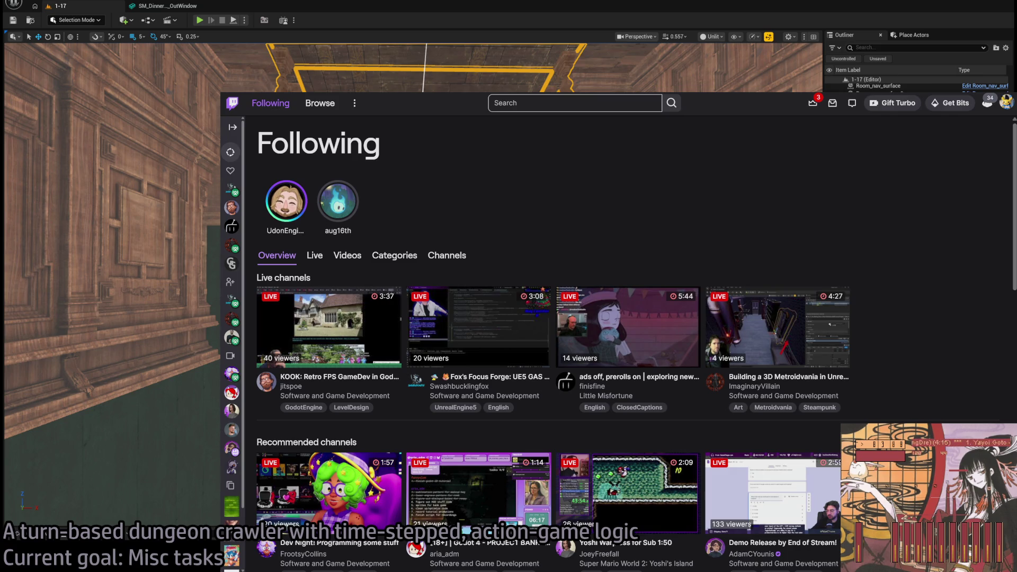
key("alt+Tab")
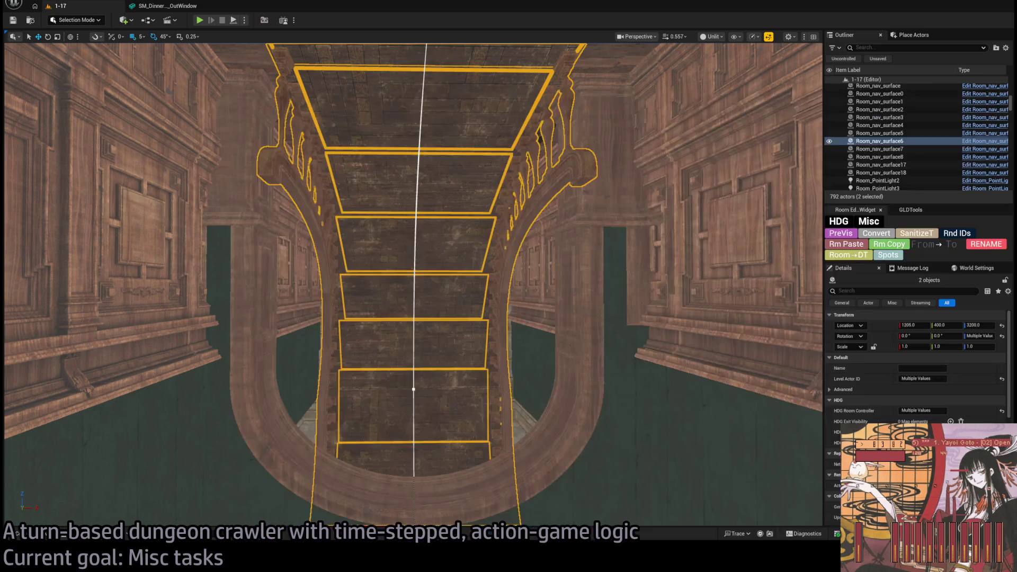
key("alt+Tab")
left_click_drag(313, 212, 753, 381)
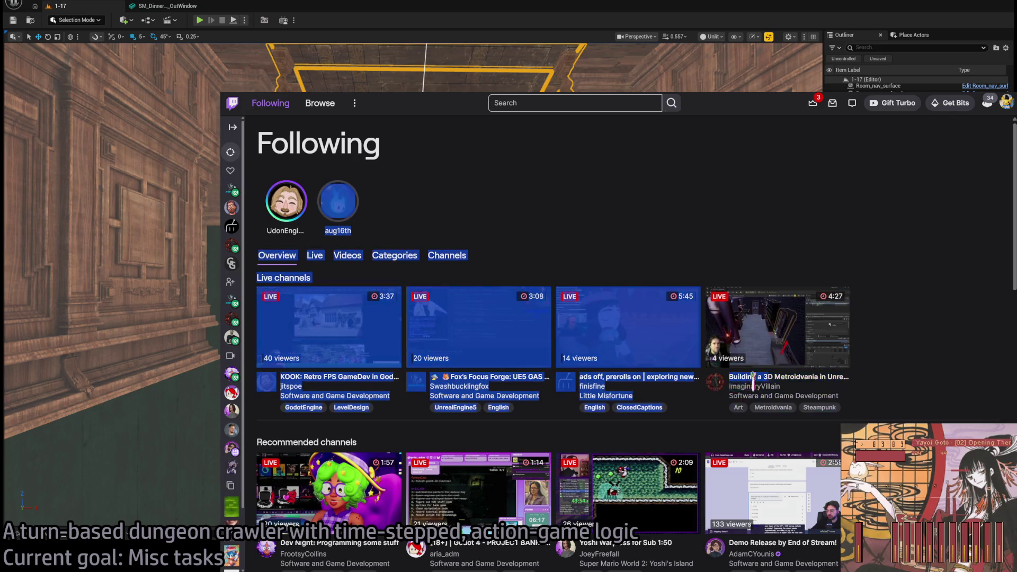
left_click(921, 360)
key("alt+Tab")
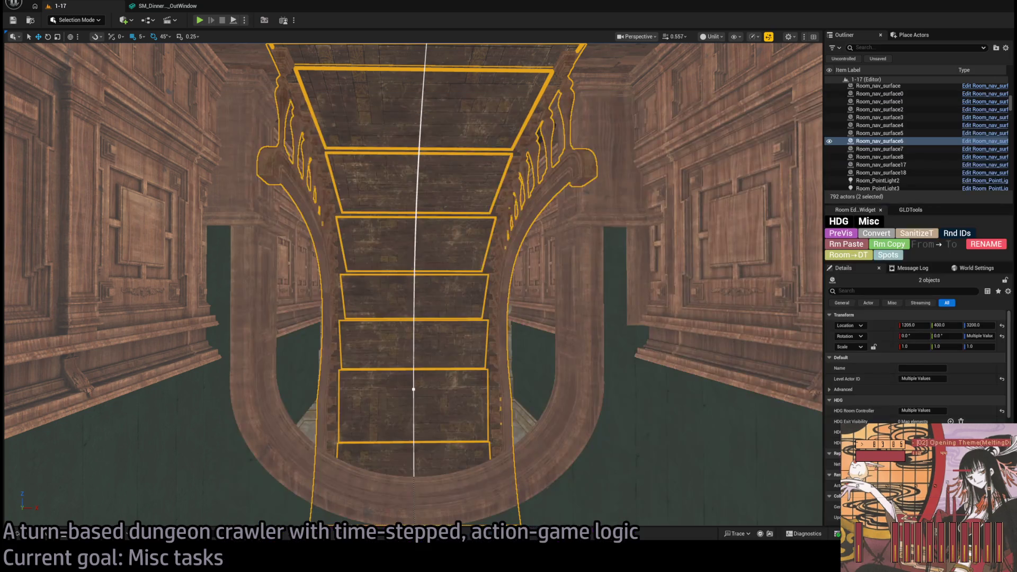
scroll(480, 230, "down", 4)
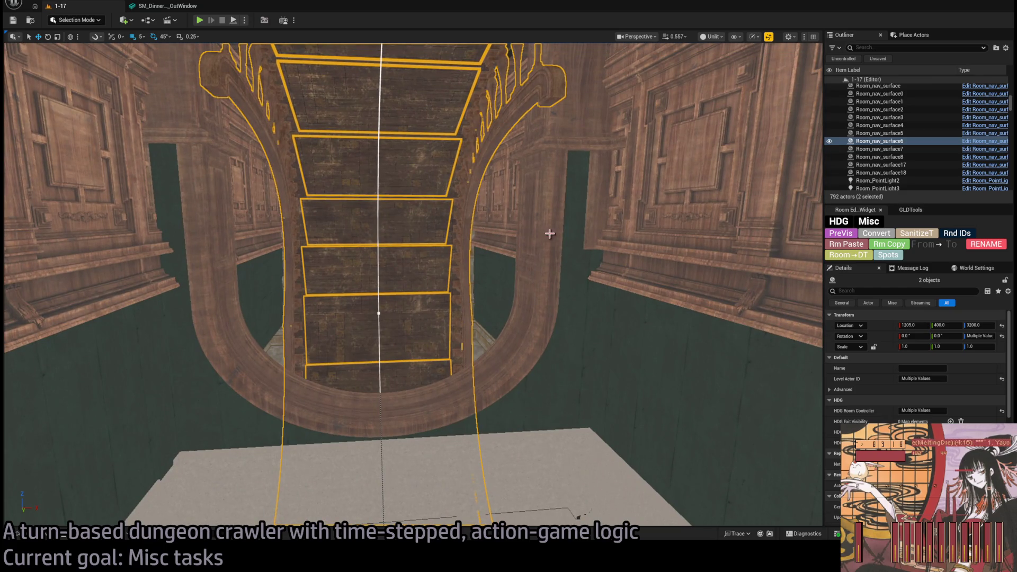
mouse_move(549, 234)
left_mouse_down()
mouse_move(329, 494)
mouse_move(466, 276)
mouse_move(434, 212)
mouse_move(423, 222)
mouse_move(482, 226)
left_mouse_up()
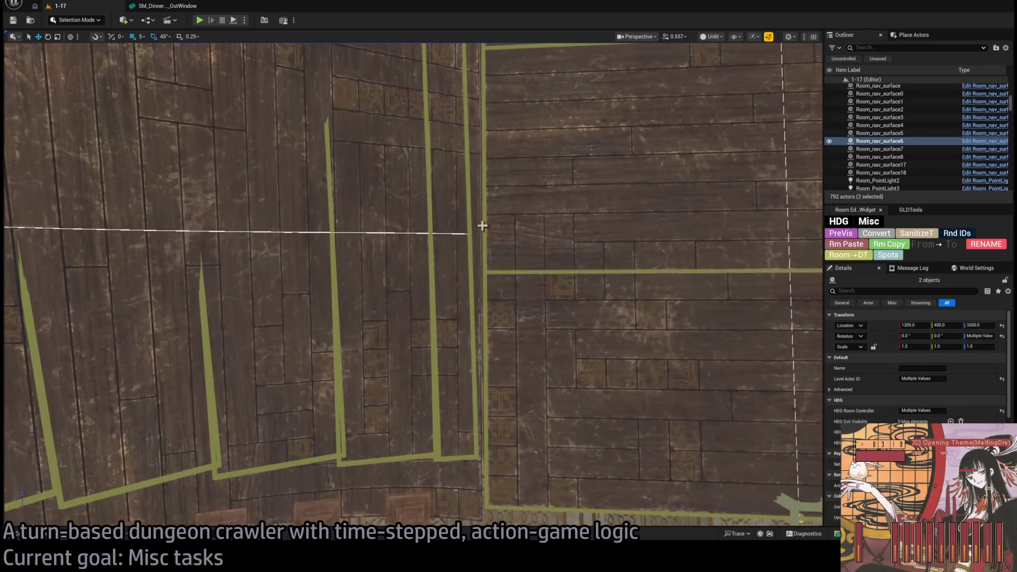
- Select Room_nav_surface8, fly through the rooms toward the chandelier, and play level 1-17 in the editor
left_click(469, 232)
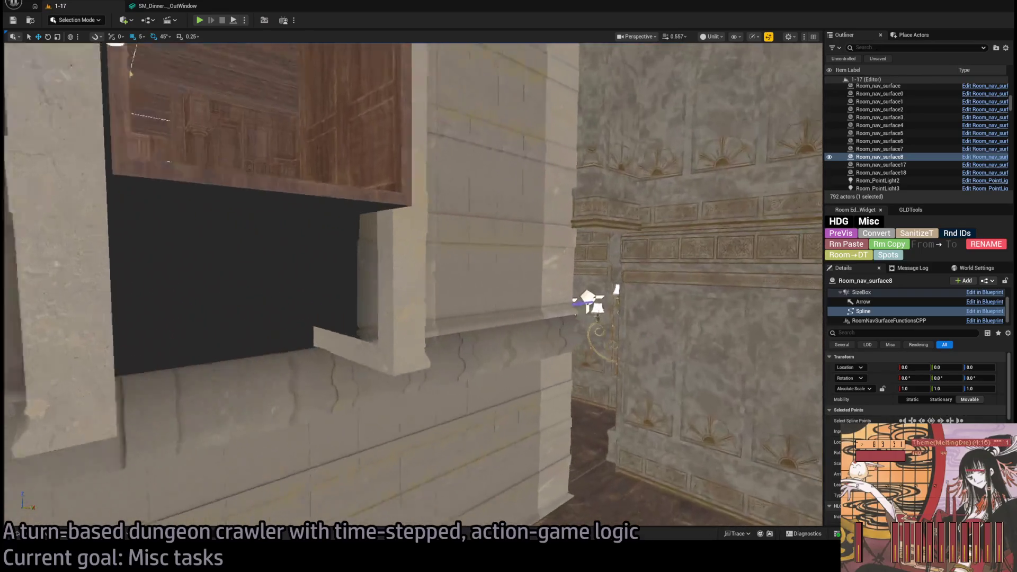
key("w")
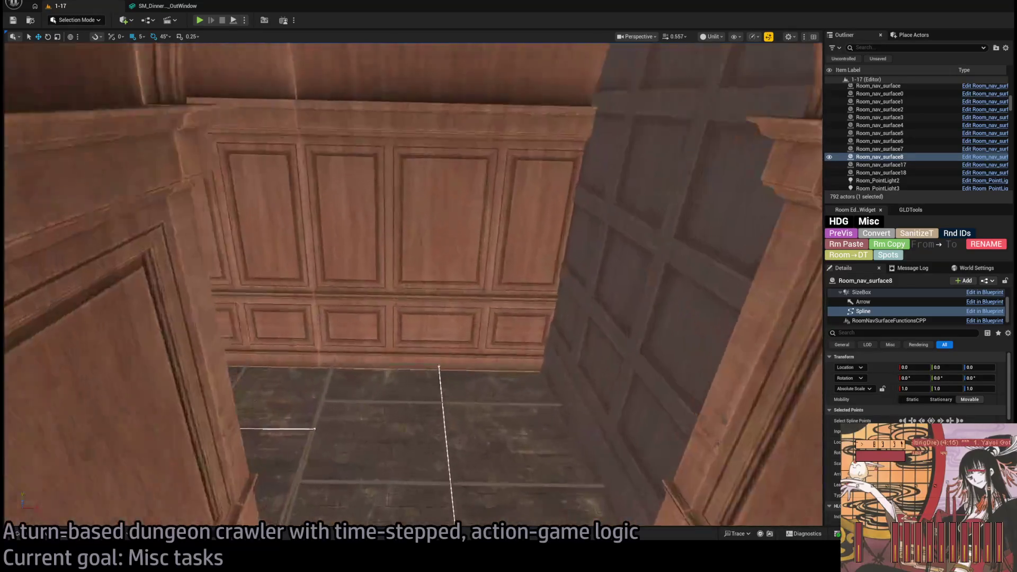
key("w")
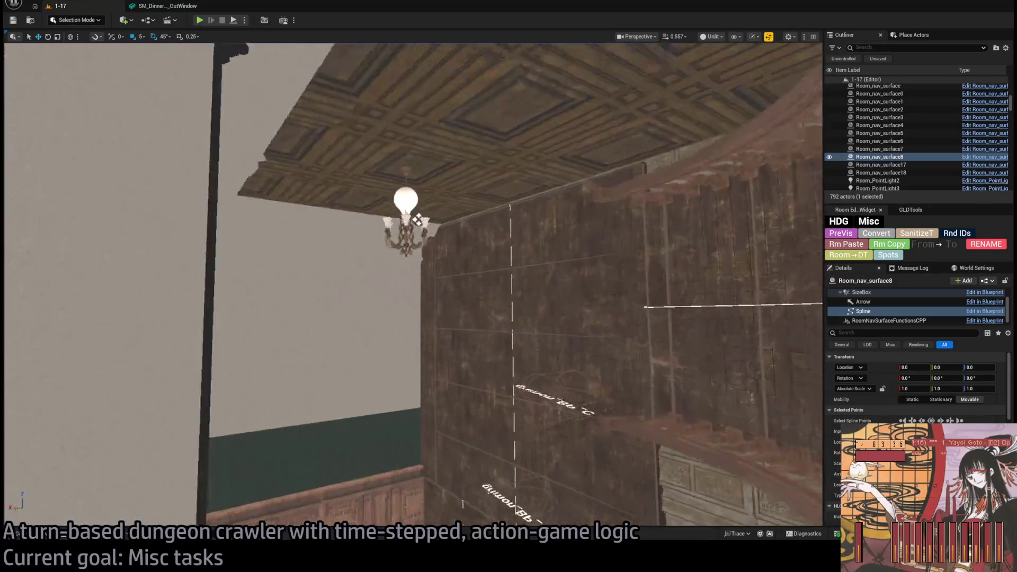
key("w")
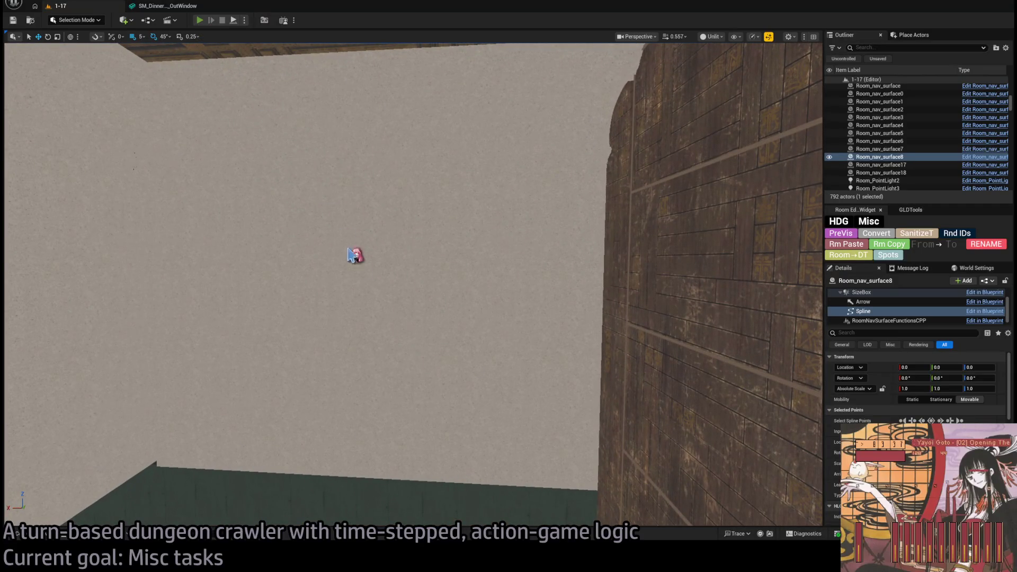
key("alt+p")
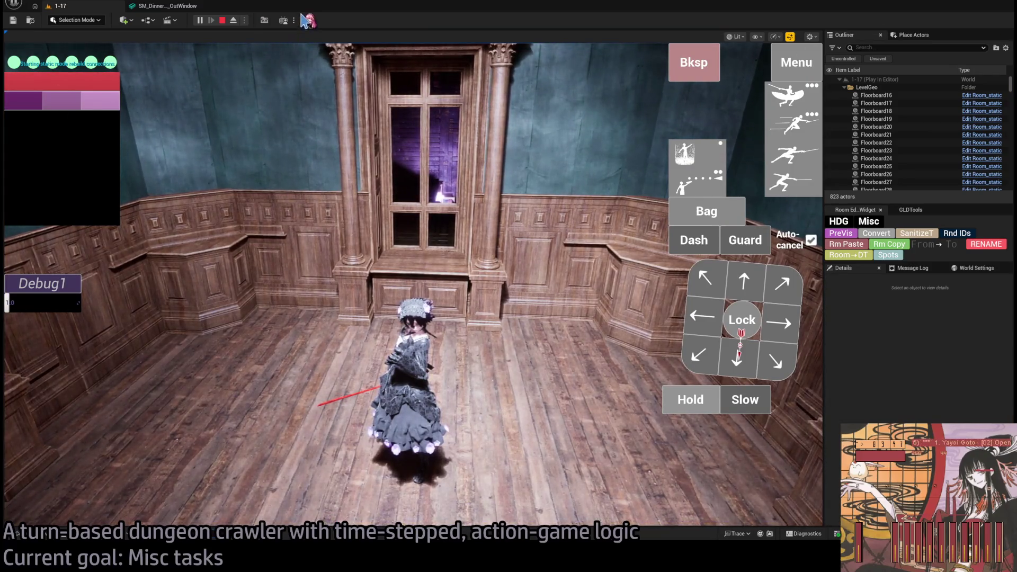
- Capture a GPU profile of the frame and drill down to the RenderDeferredLighting pass
key("ctrl+shift+comma")
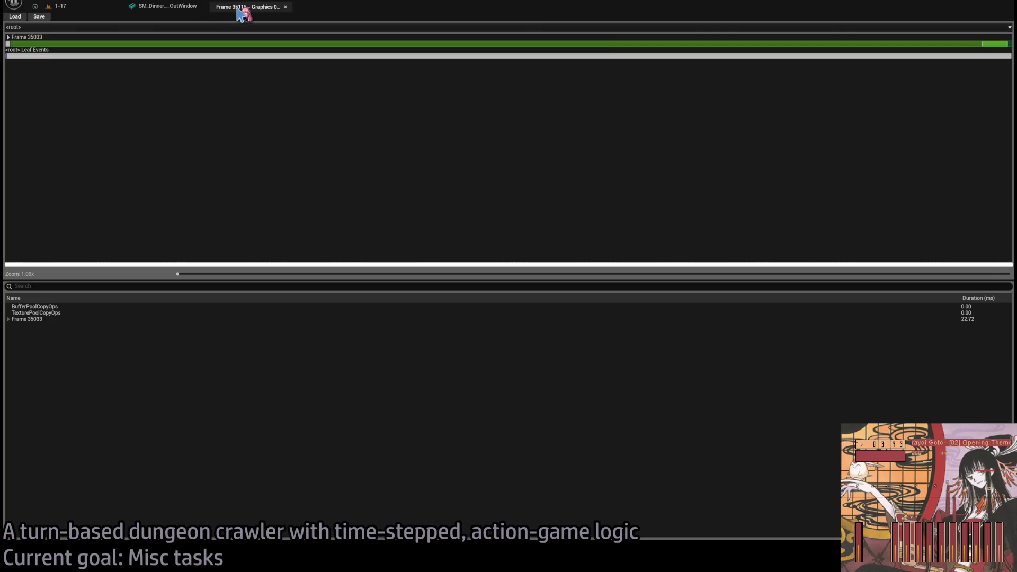
left_click(58, 6)
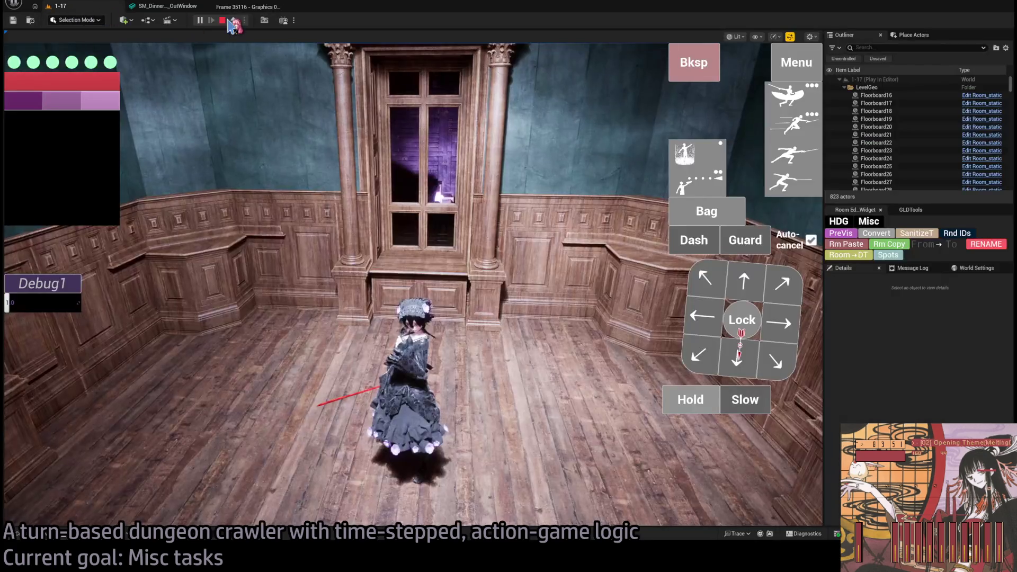
left_click(247, 7)
double_click(11, 41)
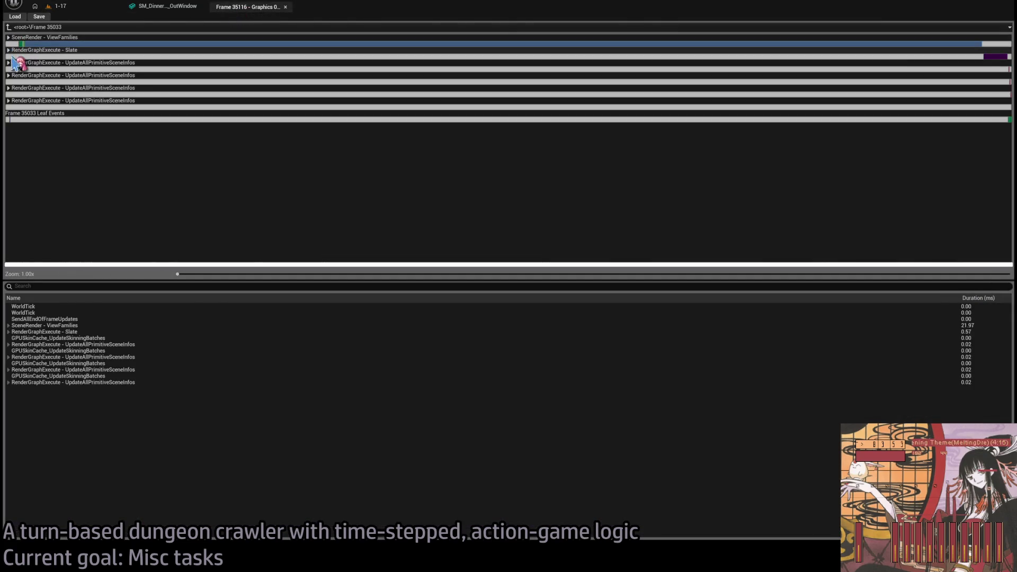
double_click(14, 43)
double_click(14, 64)
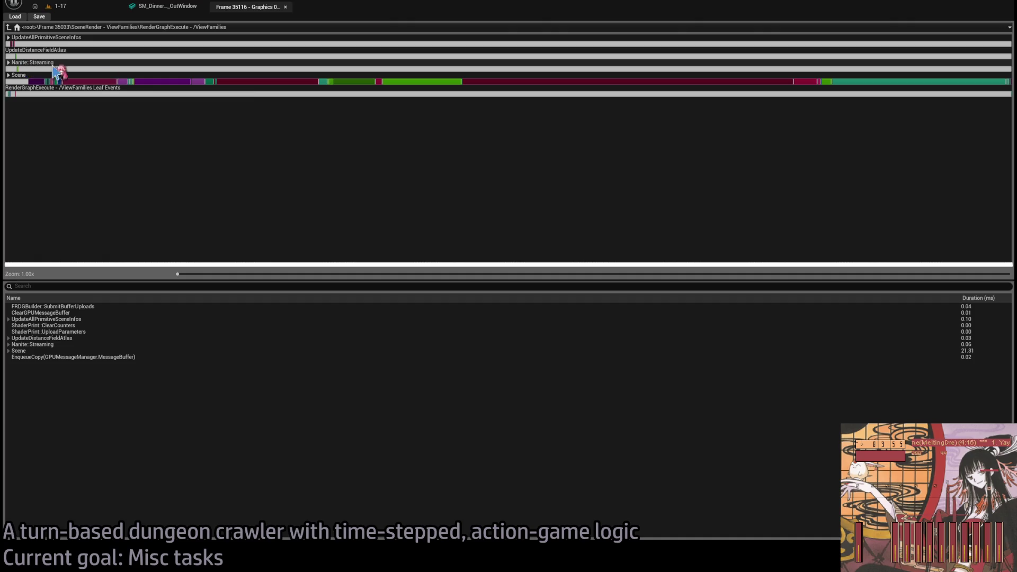
left_click(552, 83)
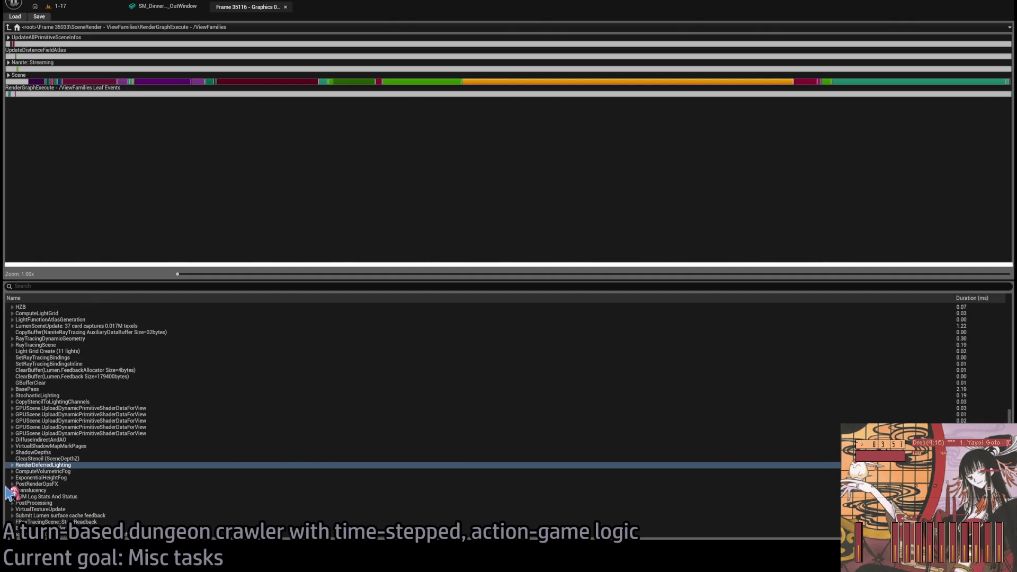
- Expand deferred lighting down through Lights to the VirtualShadowMap projection passes
left_click(12, 466)
left_click(16, 471)
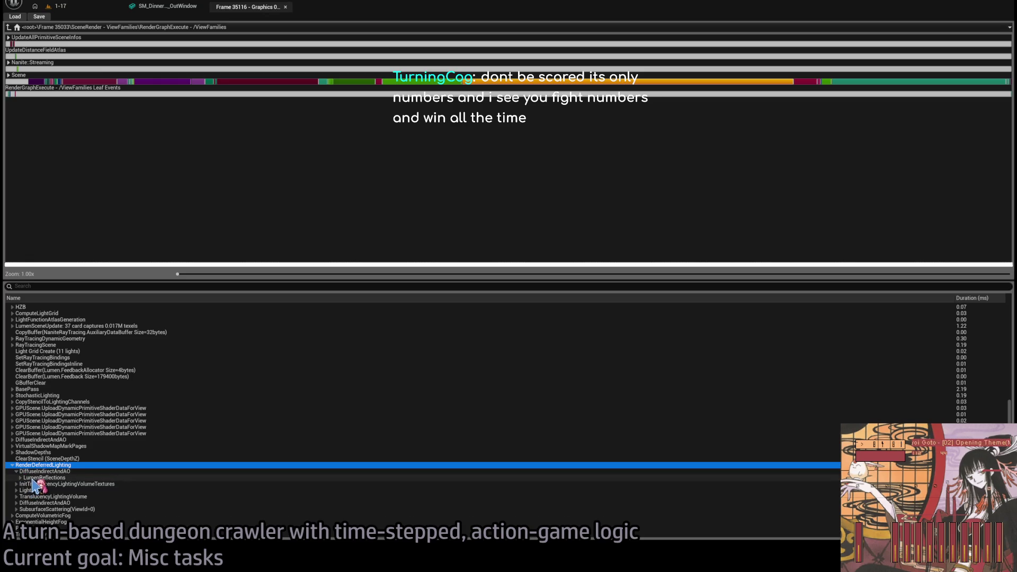
left_click(17, 471)
left_click(16, 477)
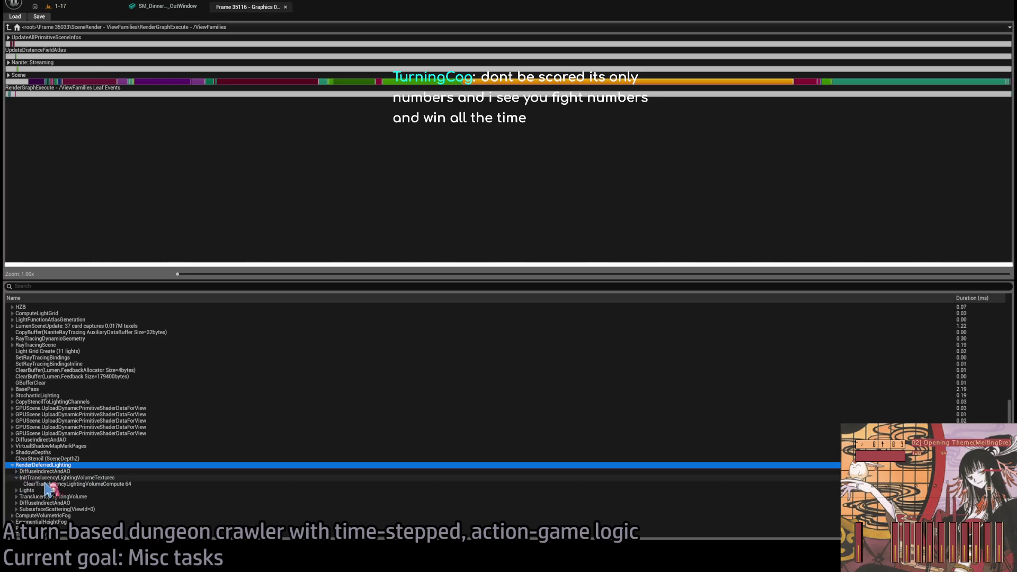
left_click(16, 477)
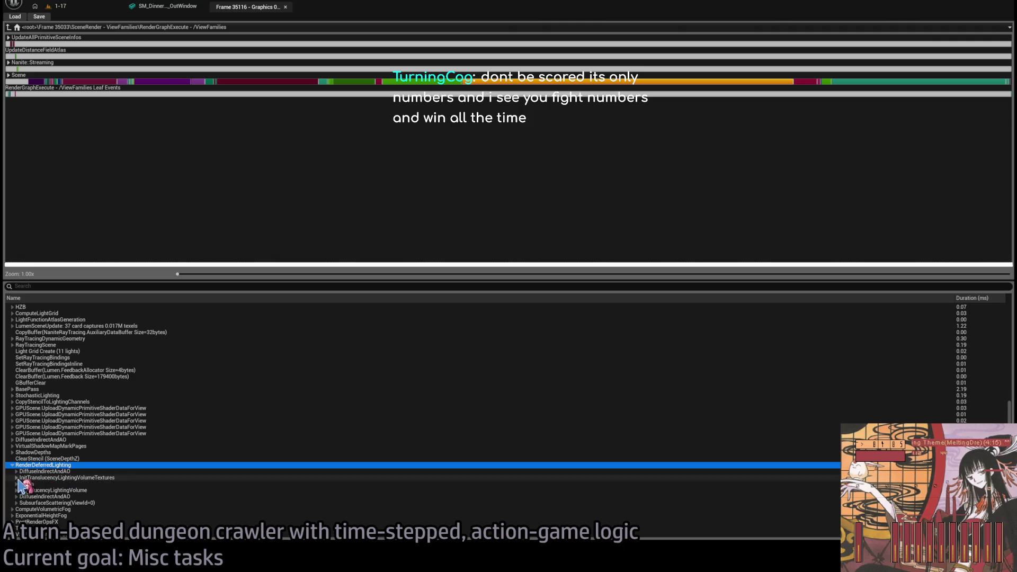
left_click(29, 484)
left_click(16, 484)
left_click(29, 490)
left_click(20, 490)
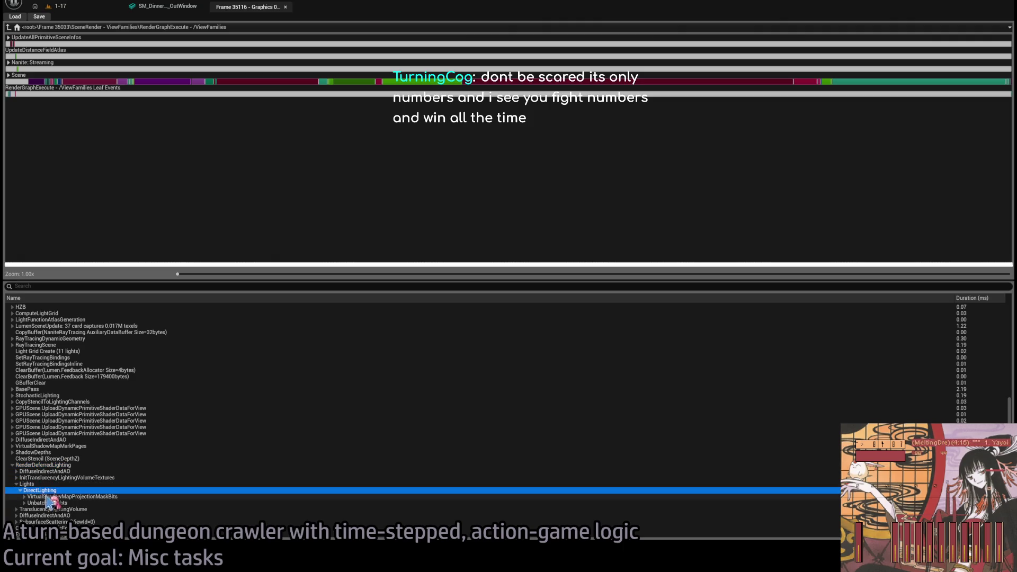
left_click(32, 496)
left_click(25, 496)
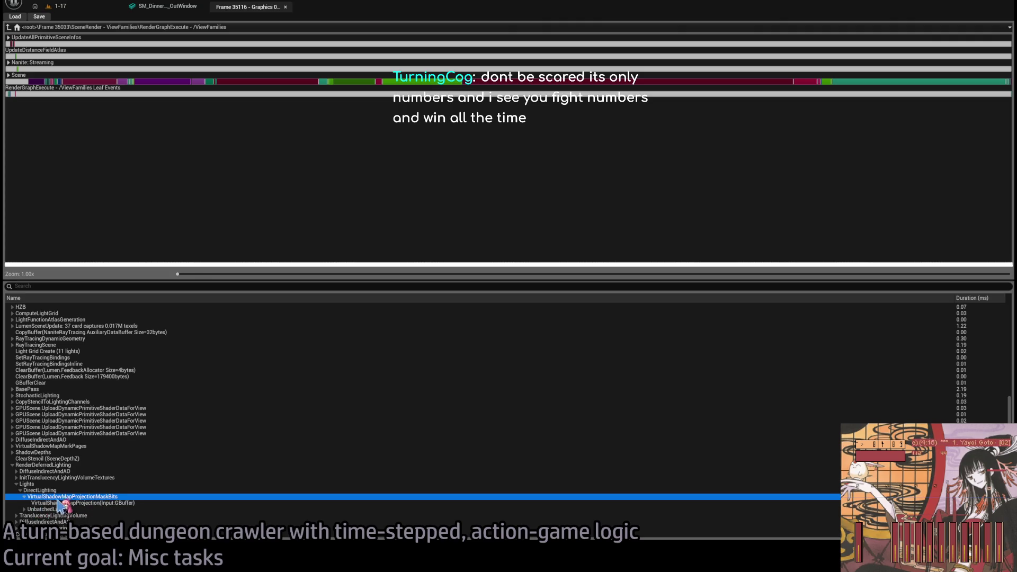
left_click(126, 503)
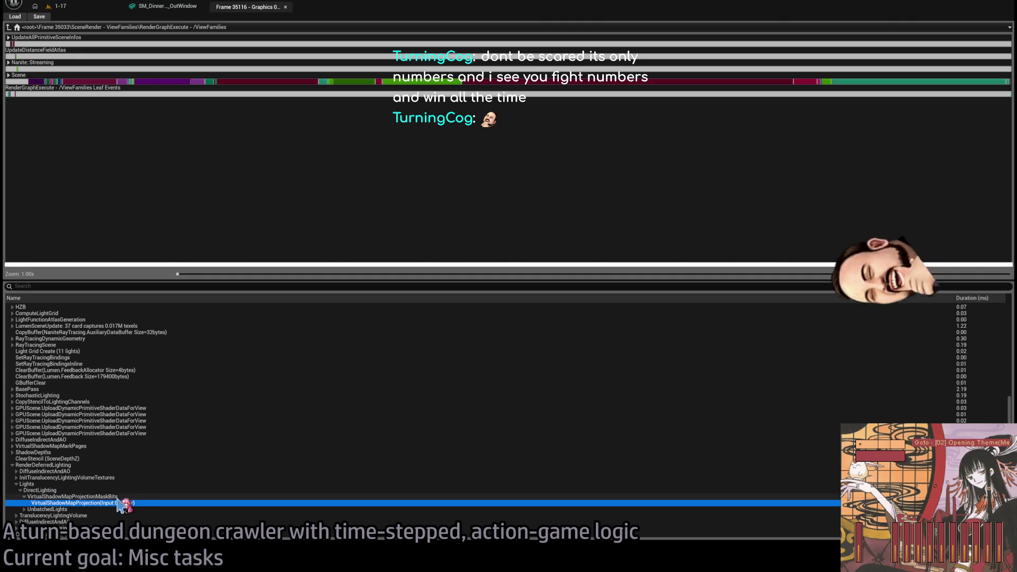
- Compare the VirtualShadowMapProjection rows, then expand UnbatchedLights
key("Up")
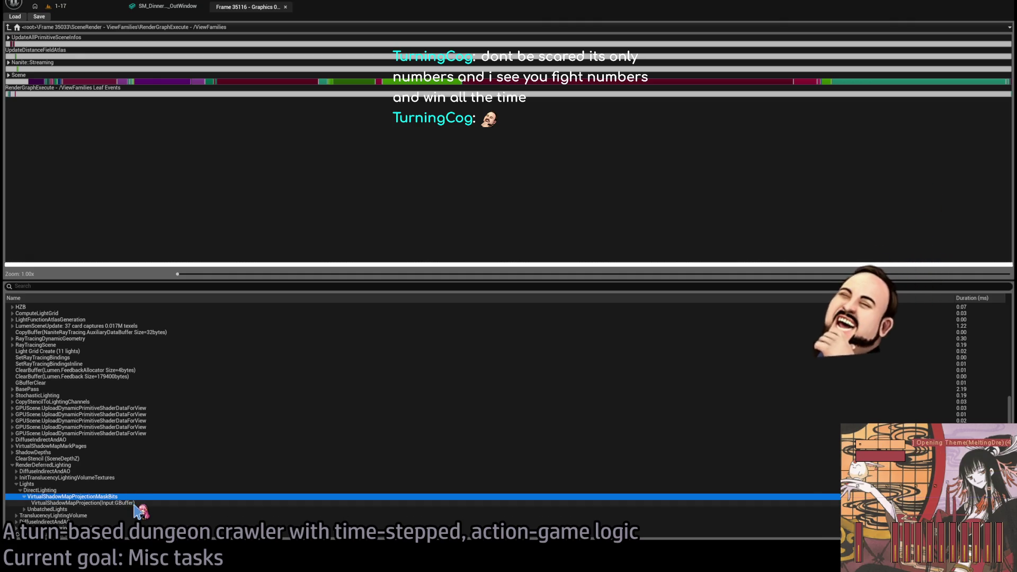
key("Down")
key("Up")
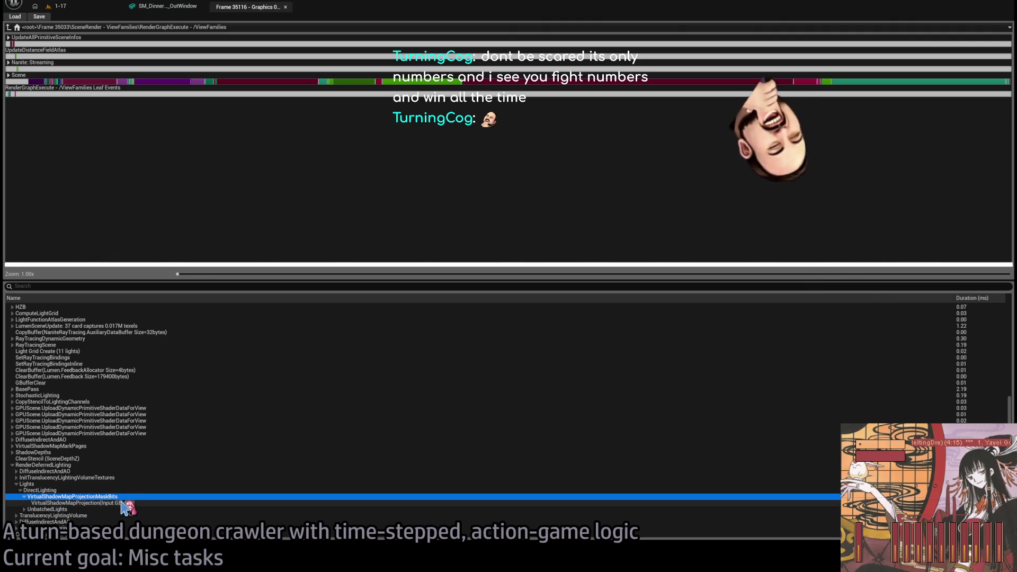
key("Down")
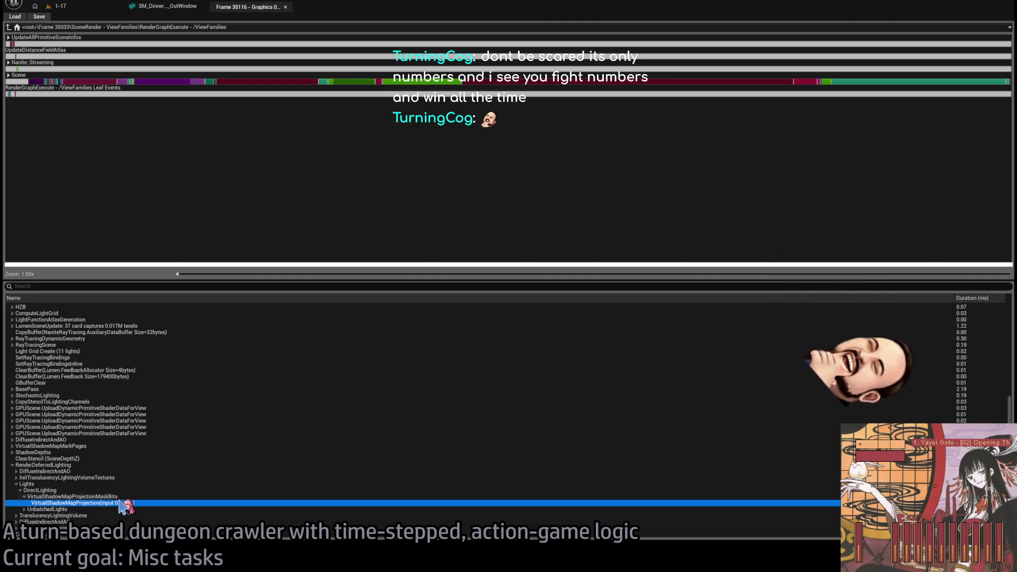
key("Up")
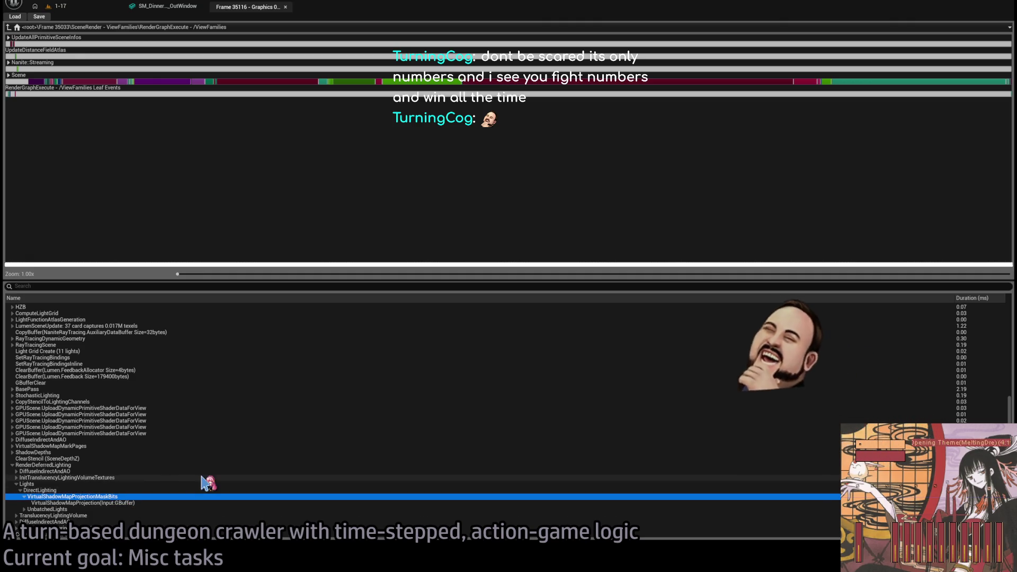
key("Down")
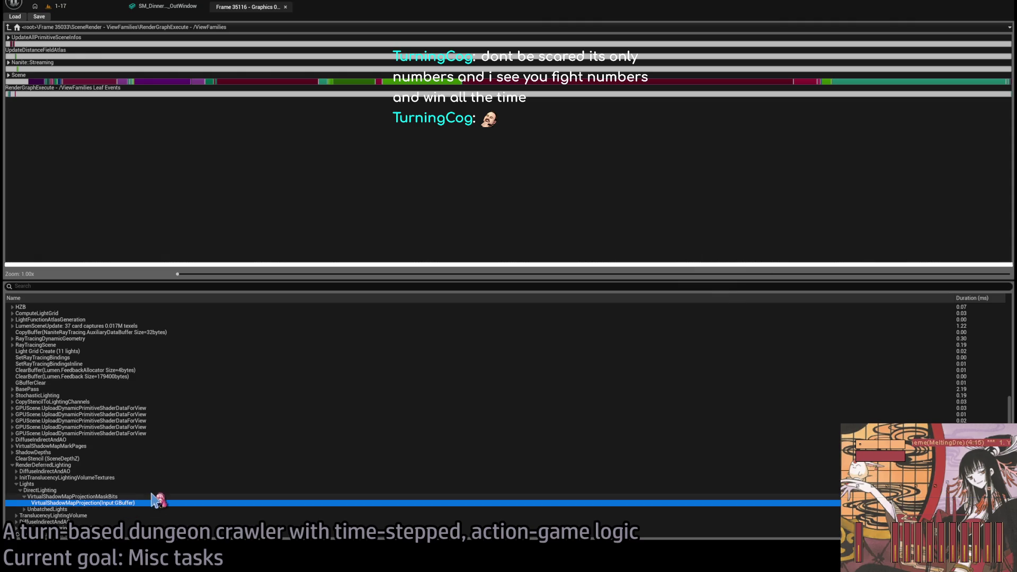
scroll(118, 500, "down", 1)
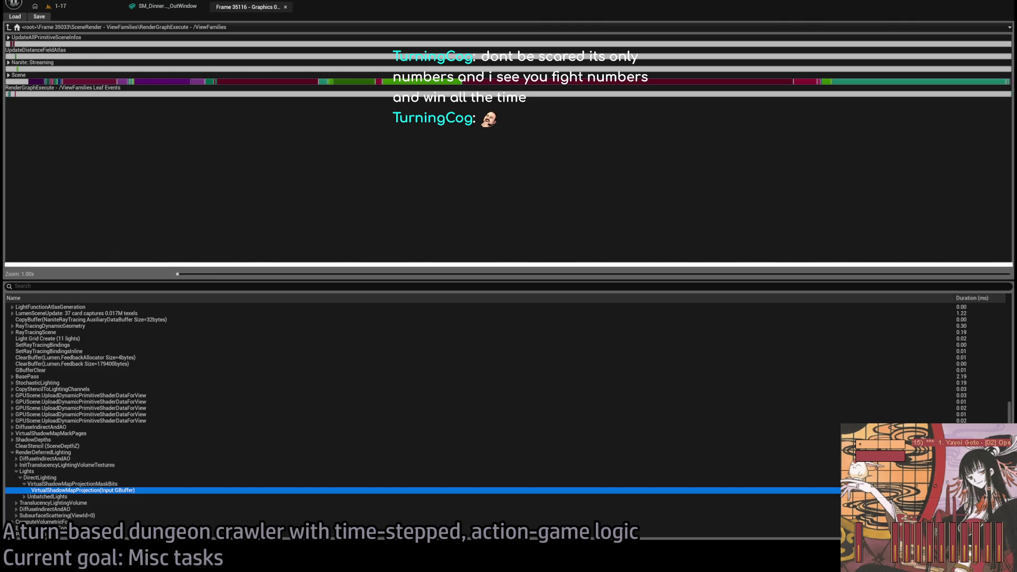
left_click(24, 496)
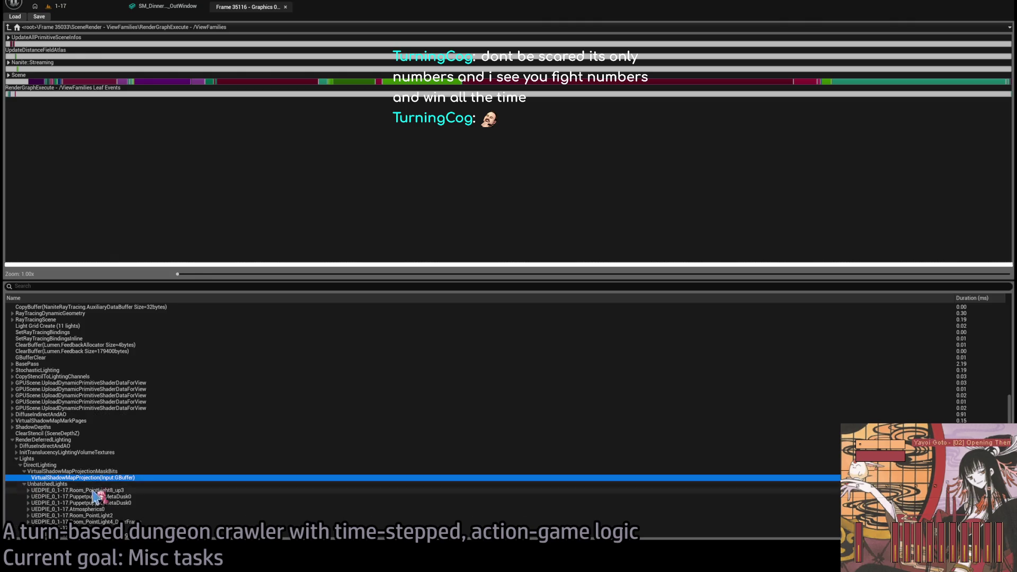
- Review the Room_PointLight8_up3, Atmospherics0 and Room_PointLight_Ceiling_down entries, then return to the 1-17 level editor
scroll(105, 496, "down", 2)
left_click(133, 466)
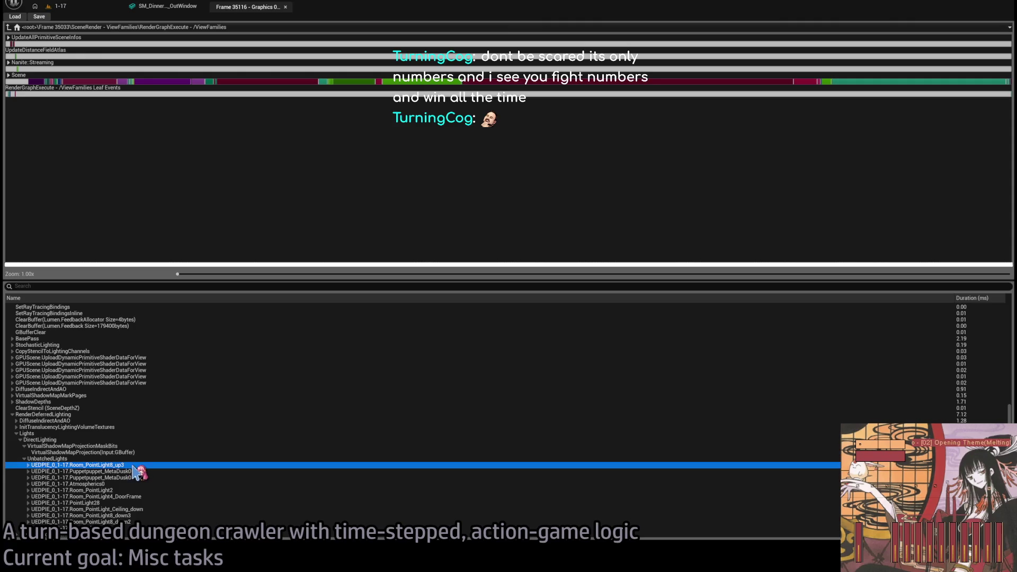
left_click(139, 485)
left_click(136, 466)
left_click(126, 484)
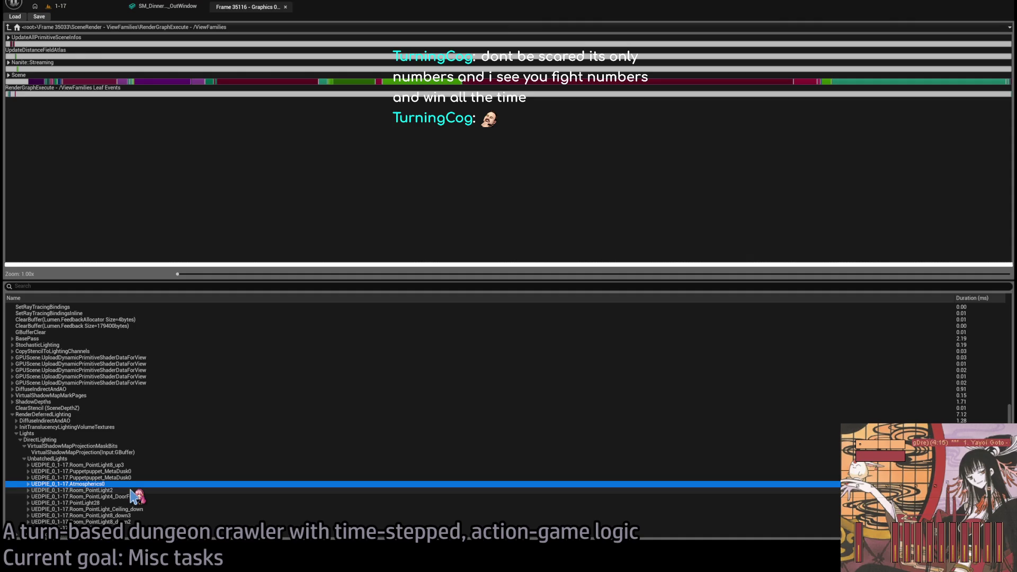
left_click(185, 509)
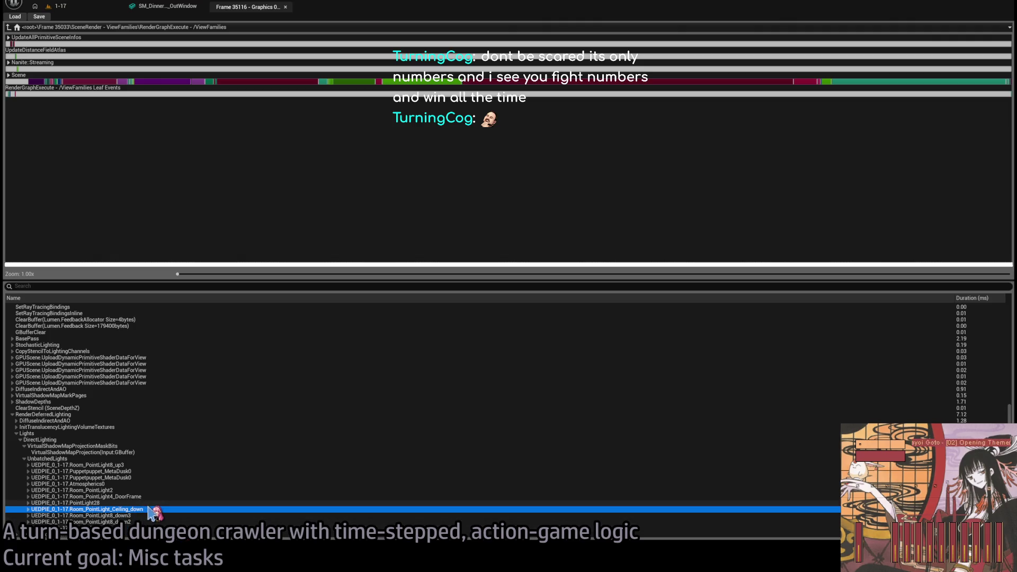
left_click(80, 8)
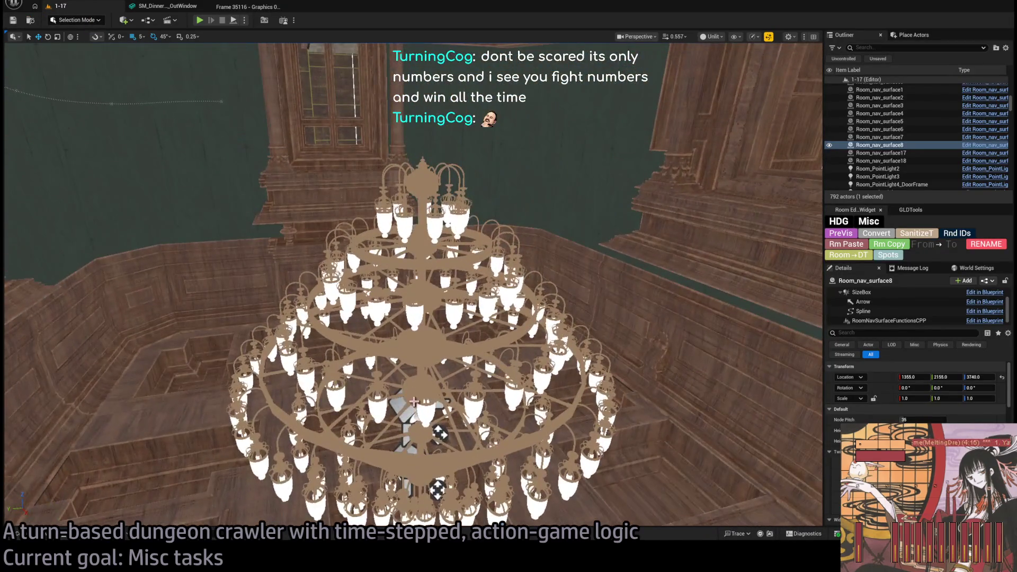
- Focus on Room_PointLight8_down3 and try attenuation radii of 650, then 800
left_click(413, 401)
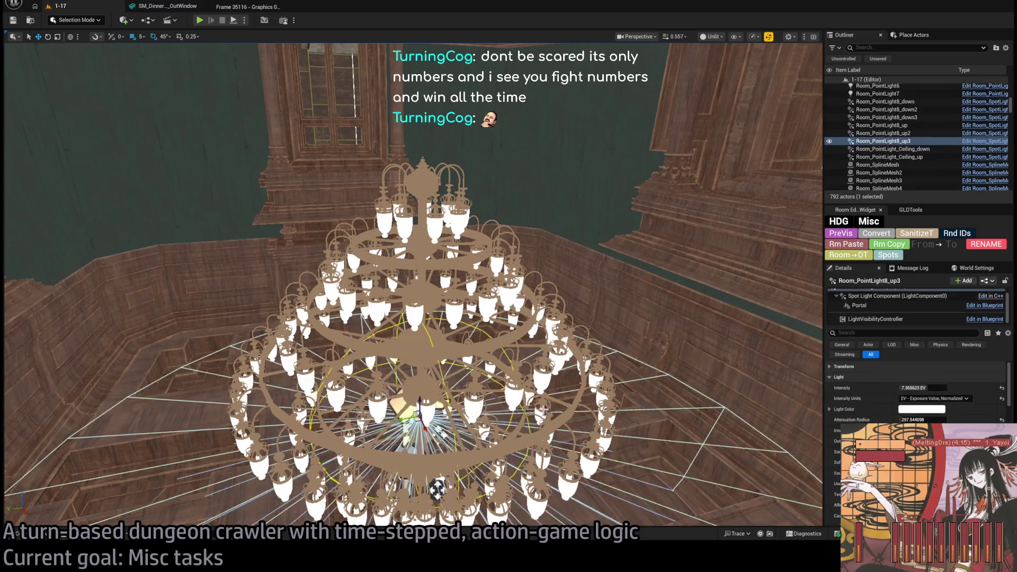
double_click(886, 117)
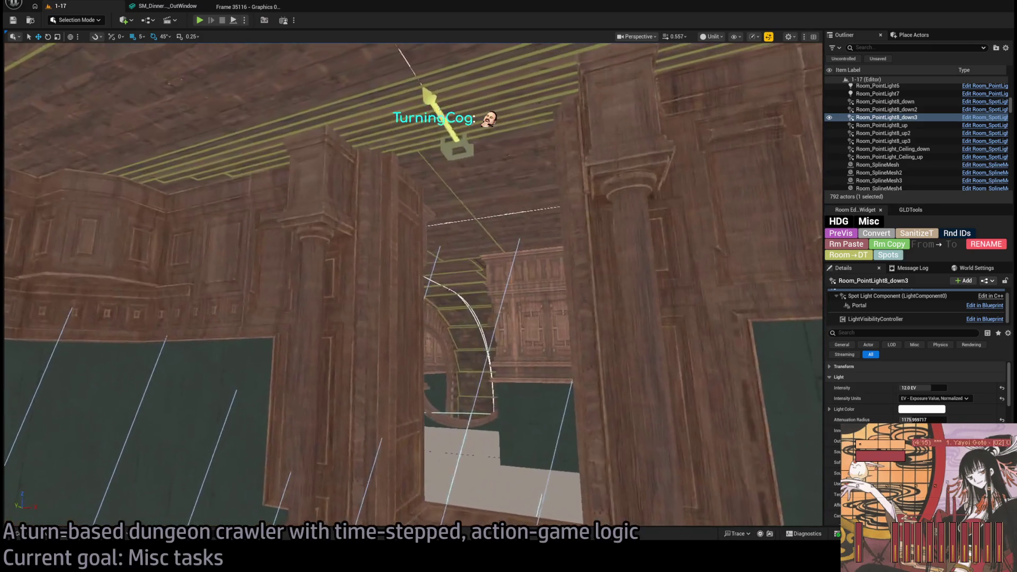
left_click(921, 420)
type("650")
key("Return")
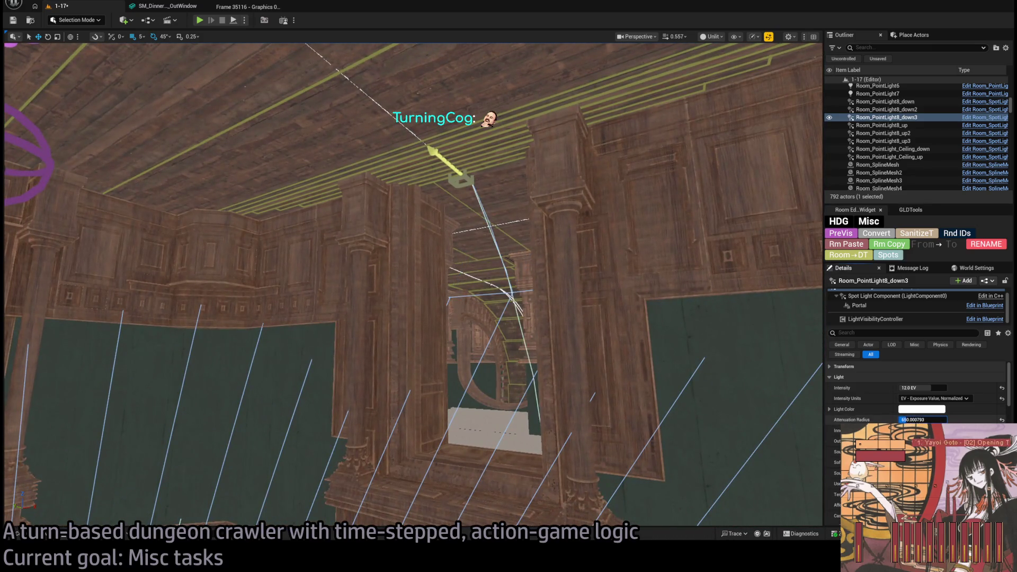
left_click_drag(921, 420, 950, 420)
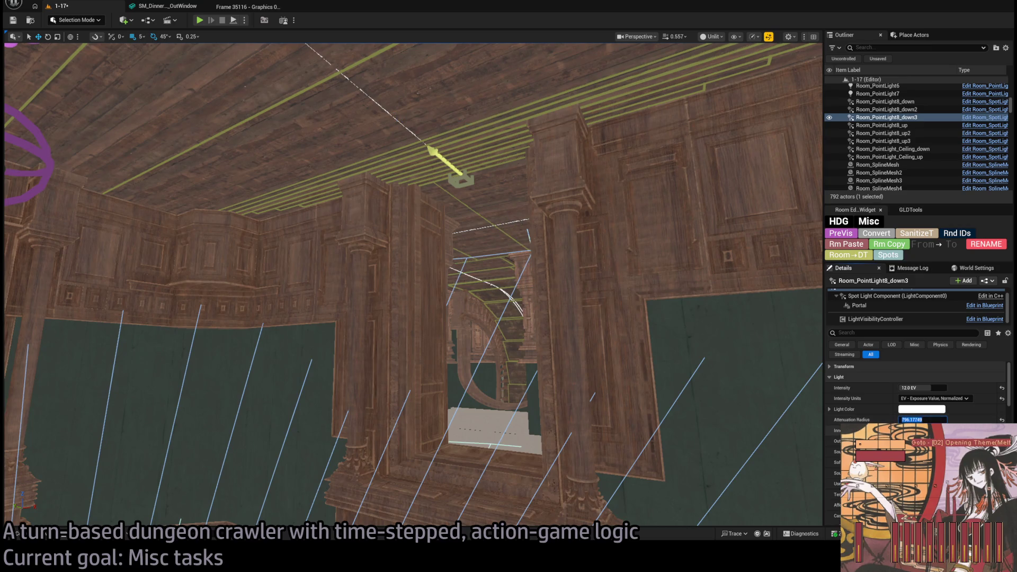
type("00")
key("Return")
- Switch the viewport to Lit and compare radii, settling the attenuation radius at 900
left_click_drag(611, 359, 556, 307)
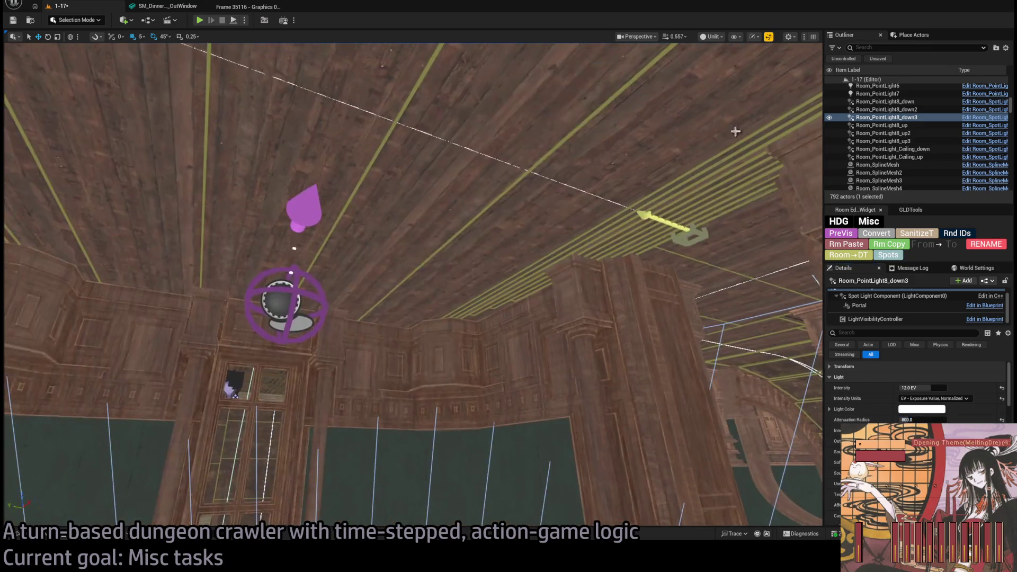
key("alt+4")
left_click_drag(735, 77, 710, 91)
left_click_drag(907, 420, 945, 420)
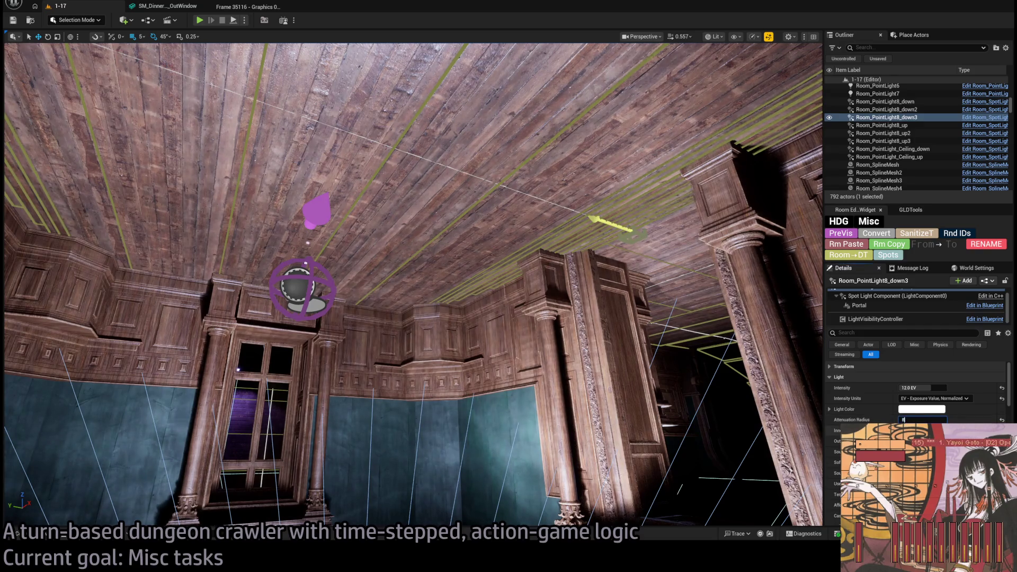
type("800")
key("Return")
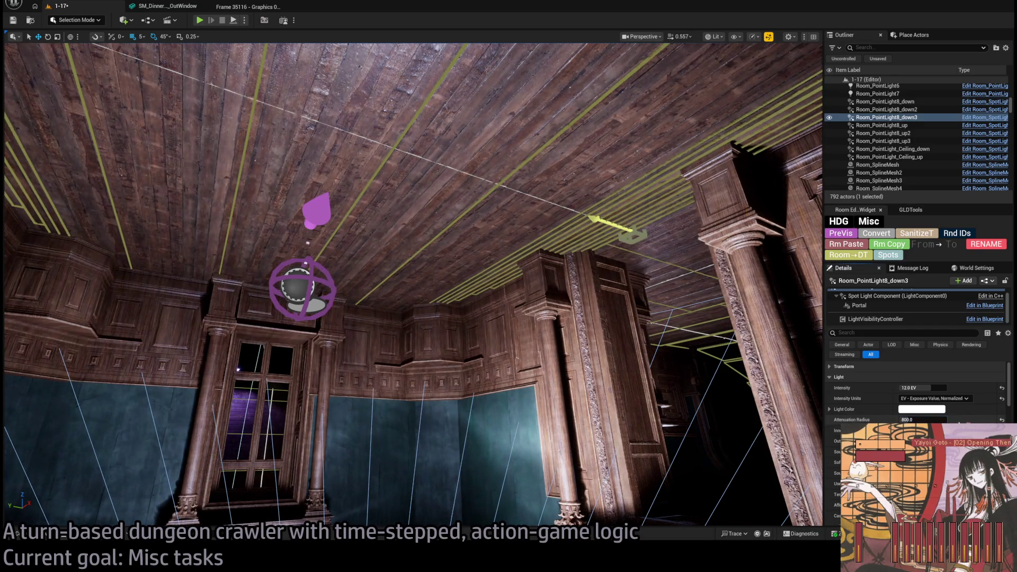
mouse_move(906, 420)
left_mouse_down()
mouse_move(924, 419)
mouse_move(908, 420)
left_mouse_up()
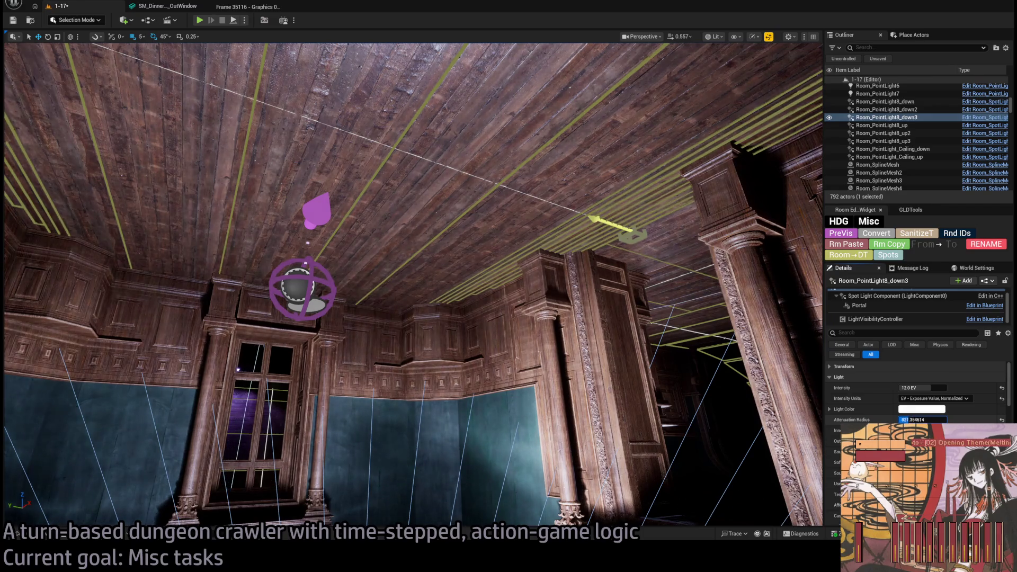
type("900")
key("Return")
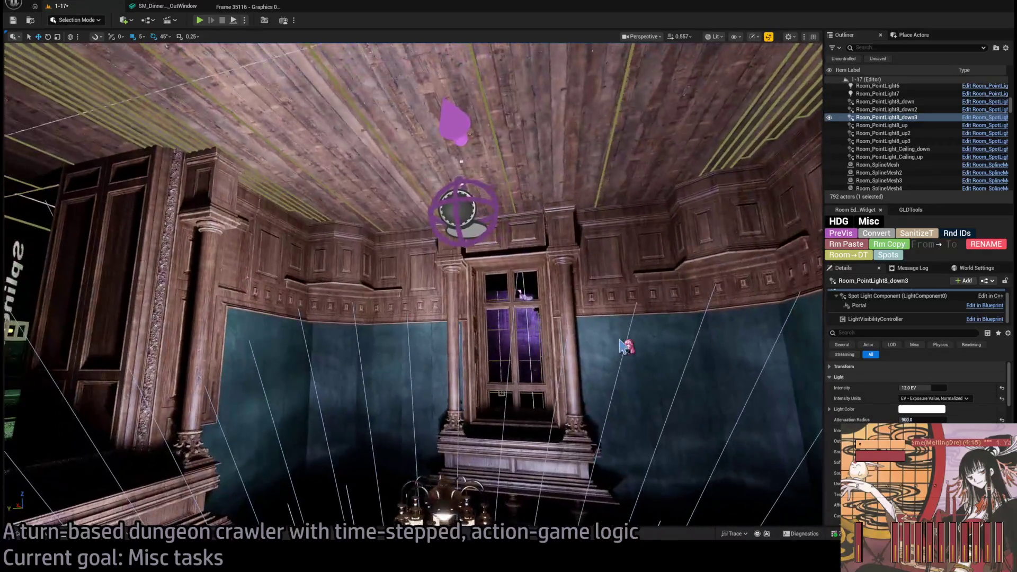
- Open Gemini in a new Chrome tab
key("alt+Tab")
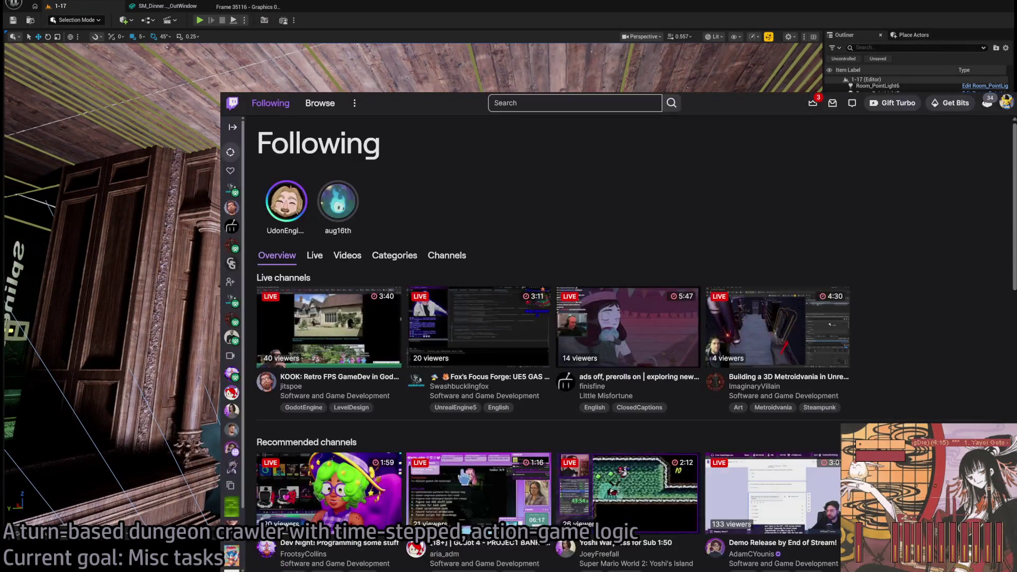
key("ctrl+t")
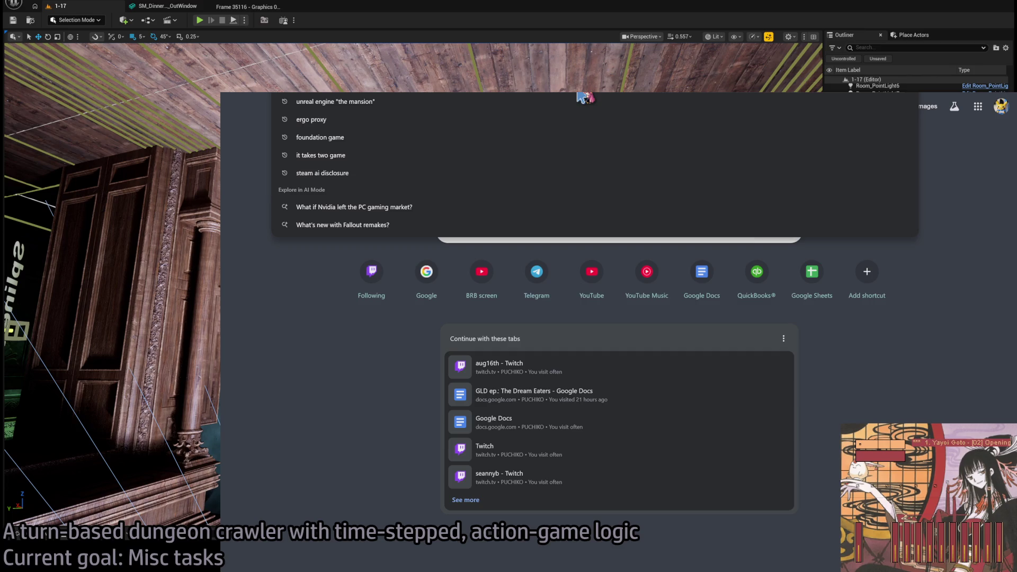
type("ga")
key("Escape")
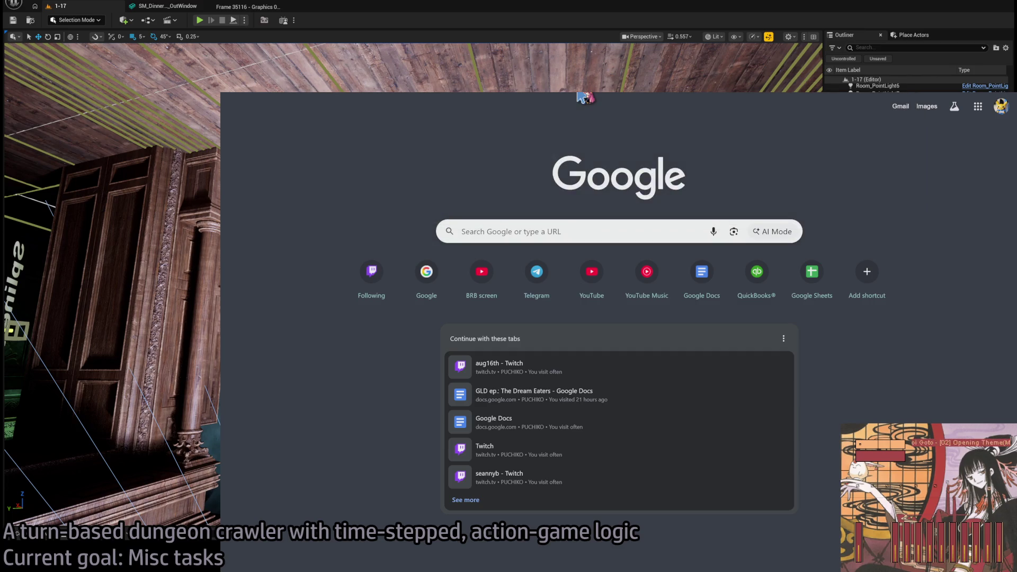
type("g")
key("Return")
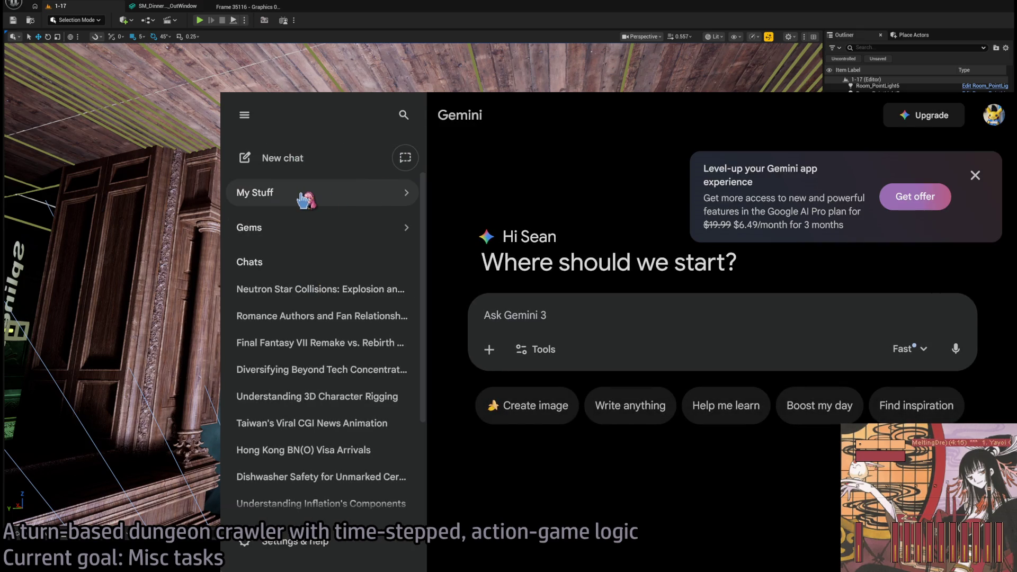
- Look through Gemini's My Stuff and Gems pages, ending on My Stuff
left_click(305, 201)
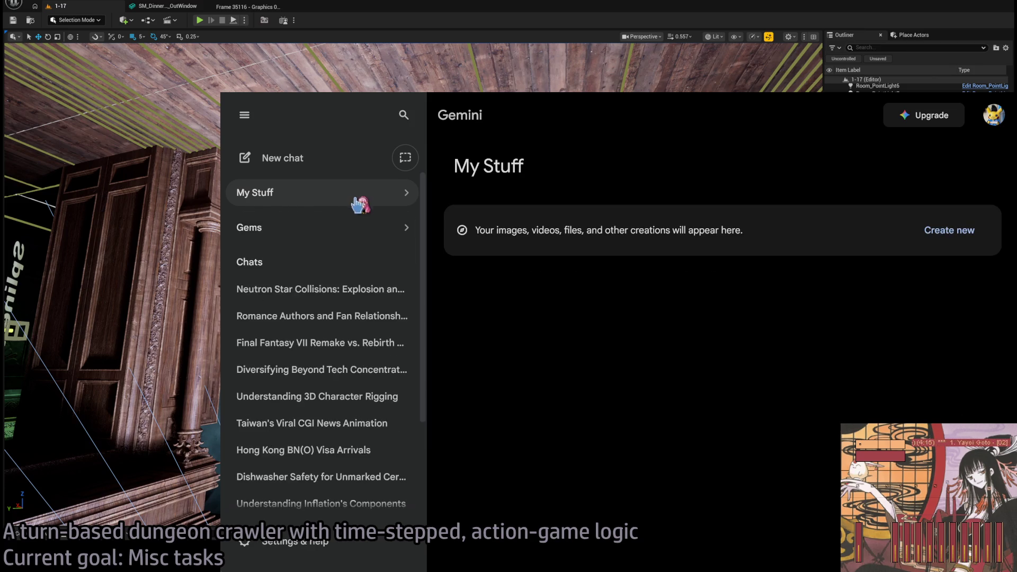
left_click(313, 234)
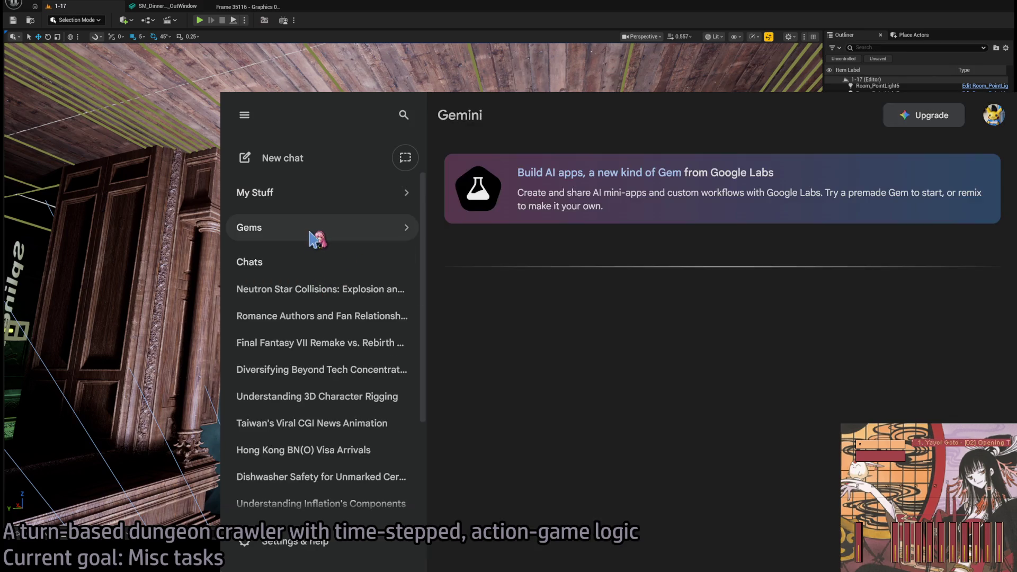
left_click(356, 192)
scroll(360, 309, "down", 3)
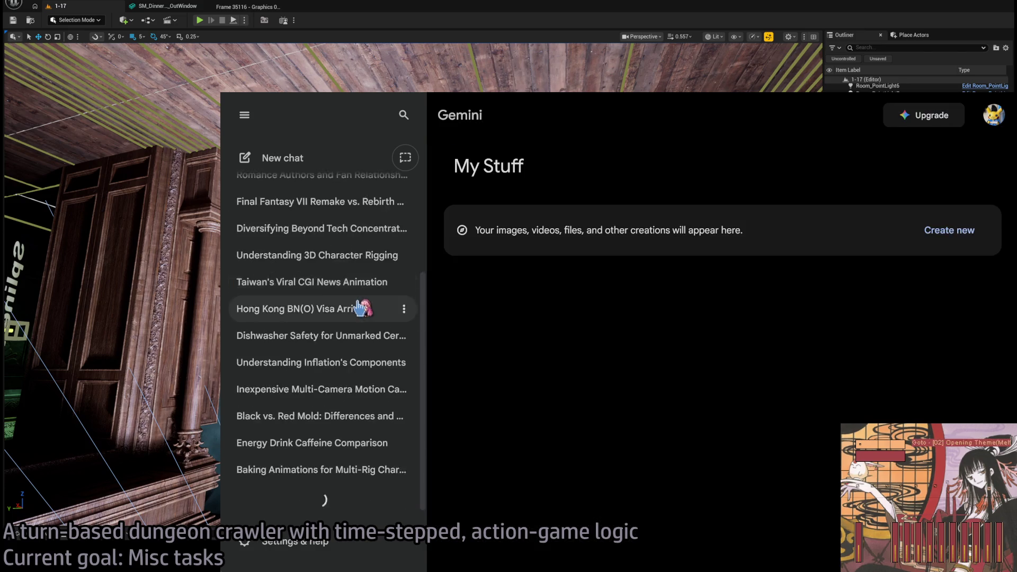
scroll(360, 313, "up", 3)
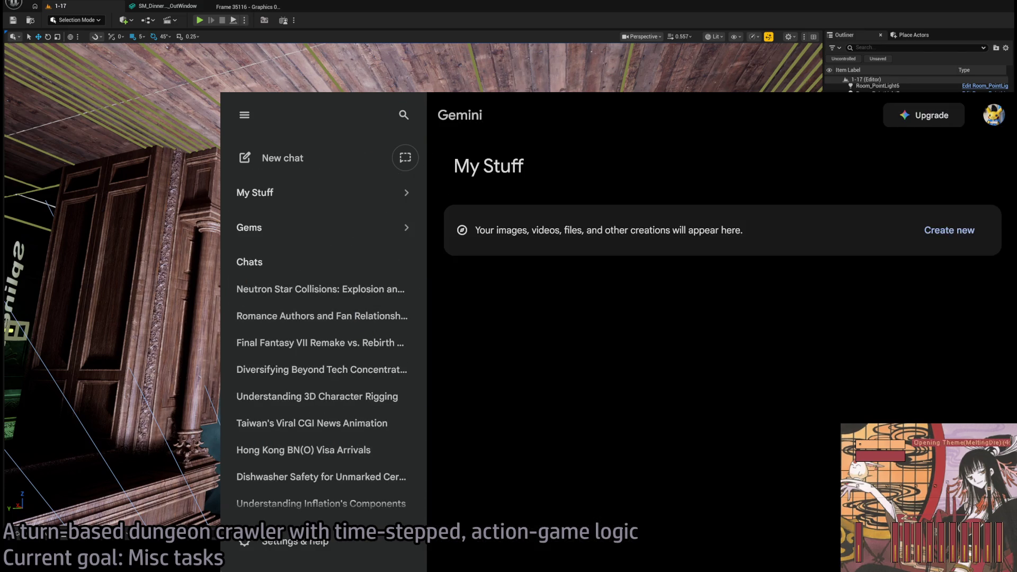
key("ctrl+l")
type("chatg")
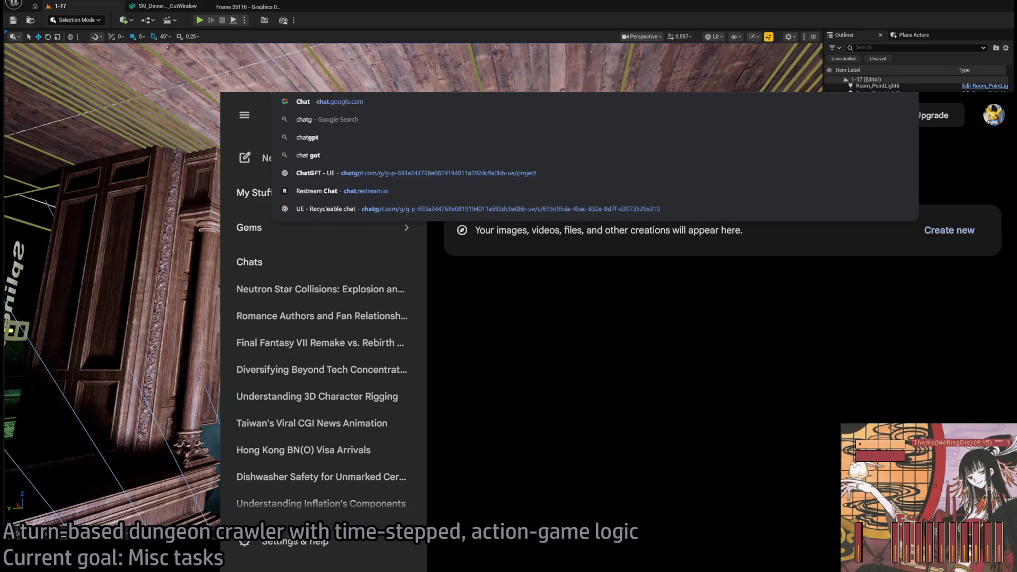
- Open the Recyclable chat in ChatGPT's UE project, leaving its FInterpToConstant question unchanged
key("Escape")
key("ctrl+Tab")
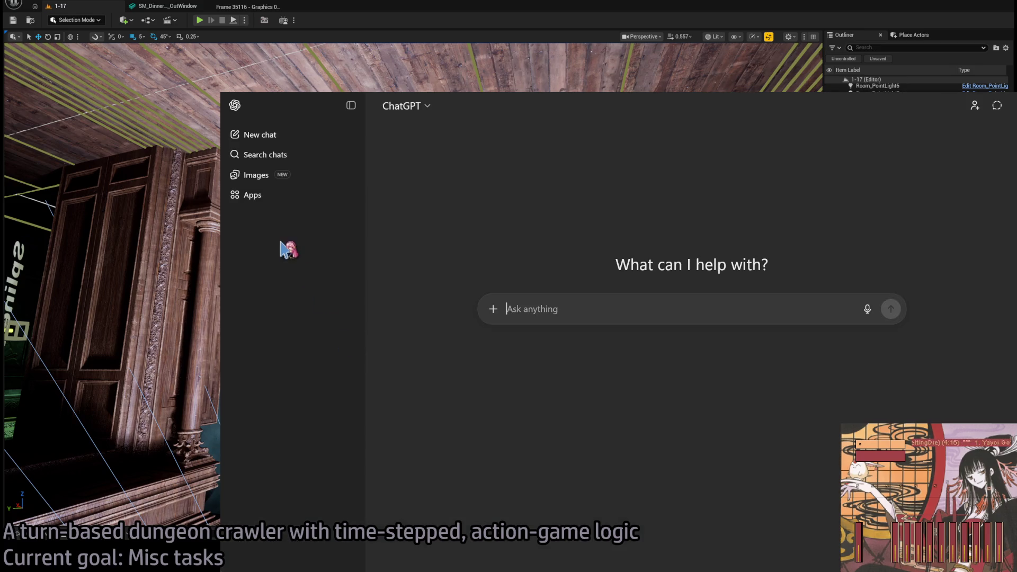
left_click(293, 260)
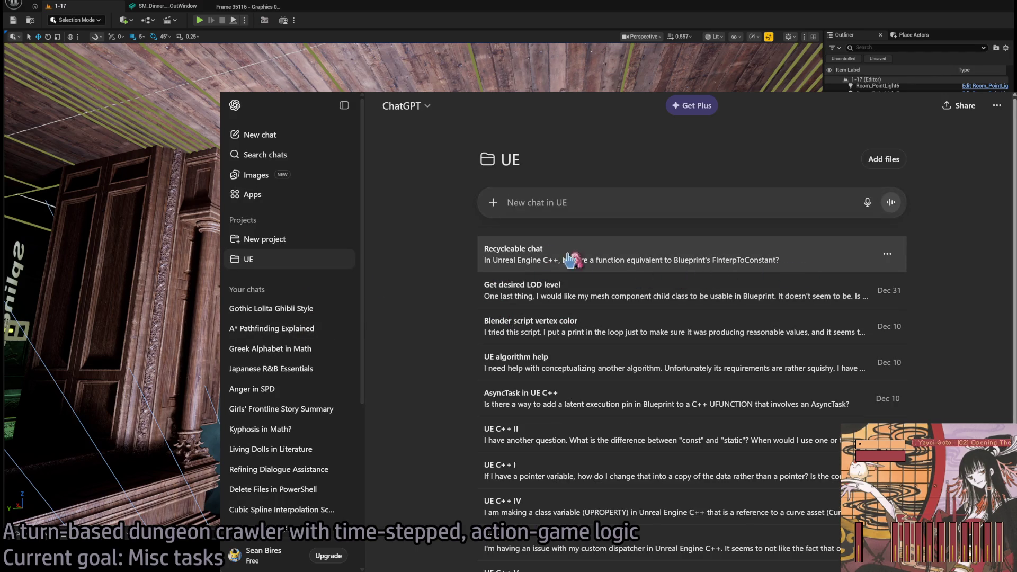
left_click(709, 255)
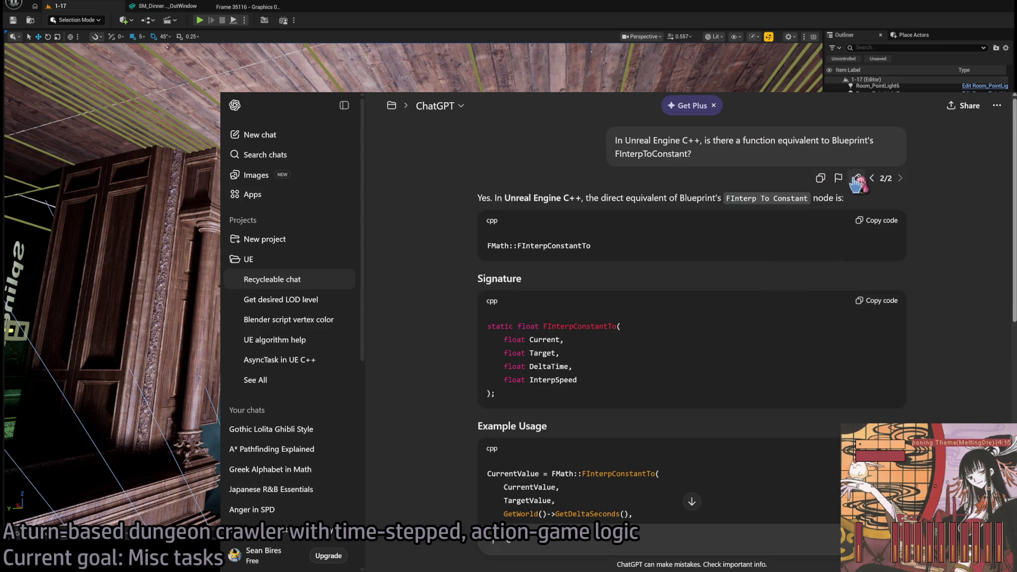
left_click(855, 178)
left_click_drag(826, 146, 691, 138)
key("ctrl+a")
key("BackSpace")
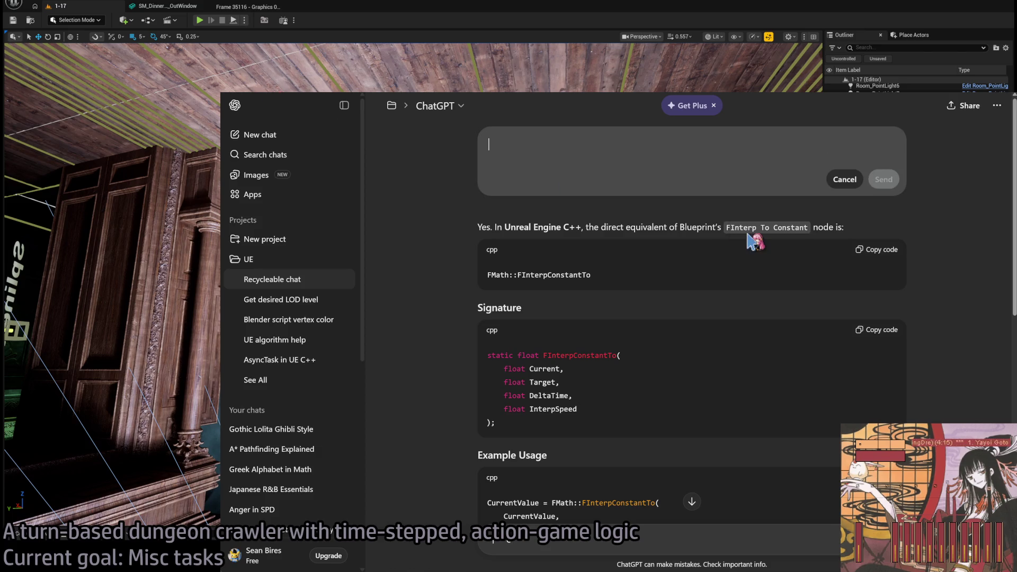
key("ctrl+z")
key("Escape")
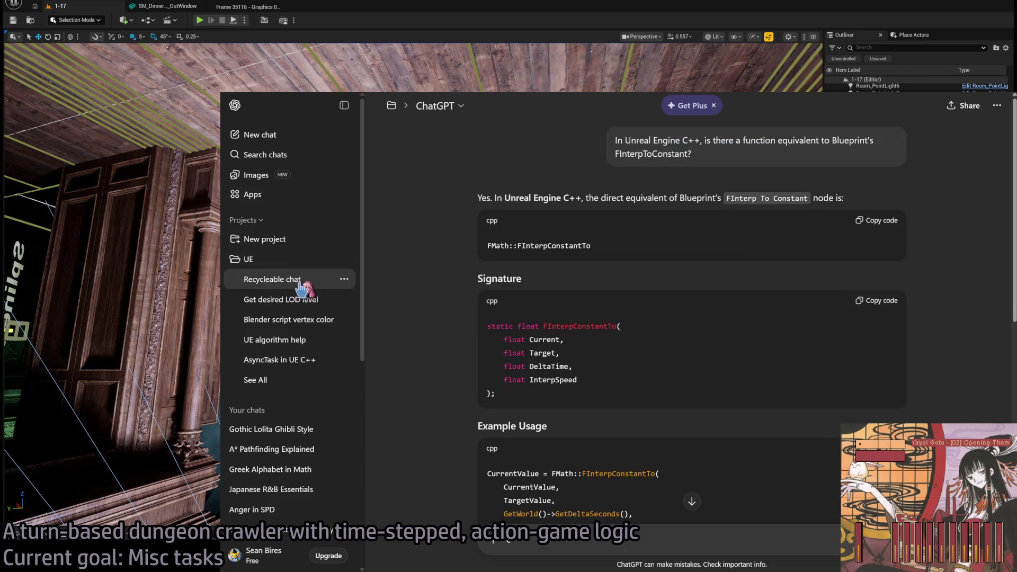
- Open 'UE algorithm help' from the UE project chats and find its weighted-random question
left_click(311, 308)
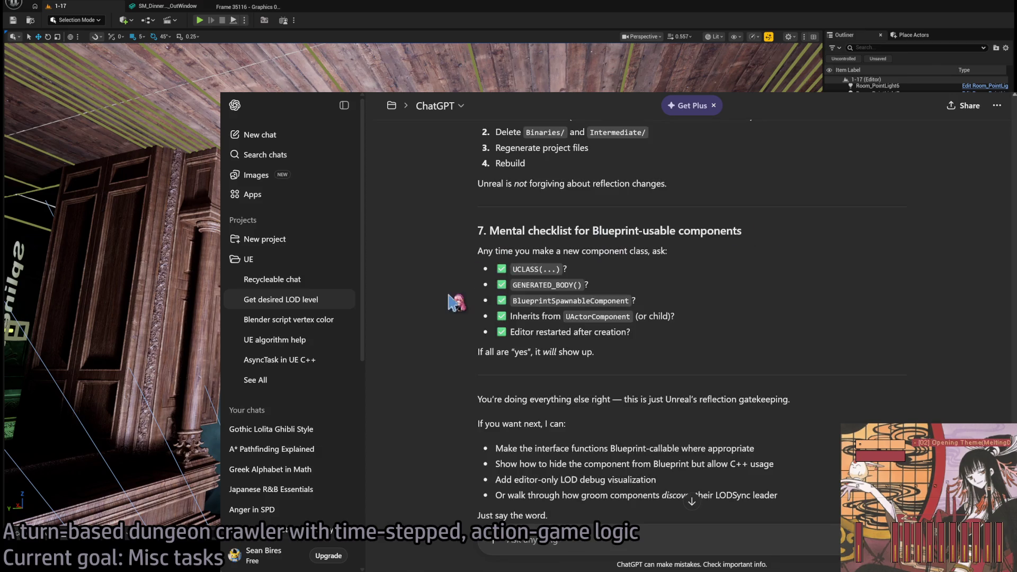
scroll(811, 423, "up", 10)
scroll(799, 265, "up", 15)
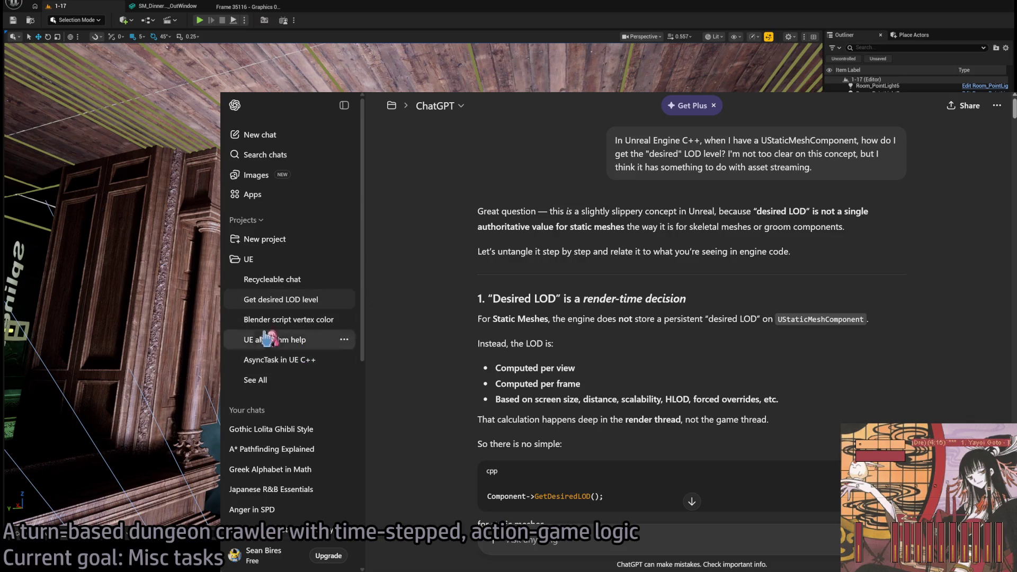
left_click(249, 259)
scroll(858, 296, "down", 1)
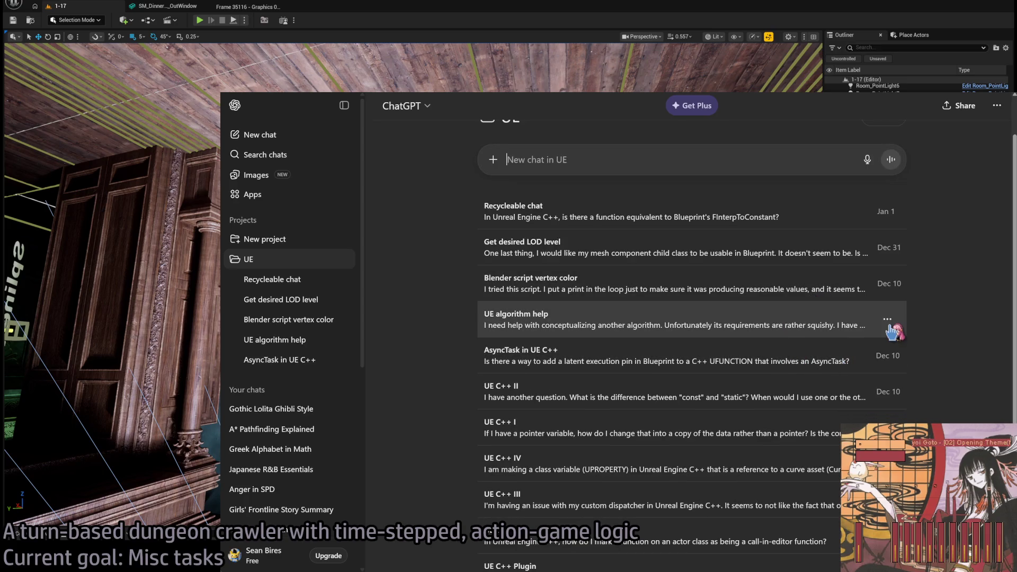
left_click(752, 325)
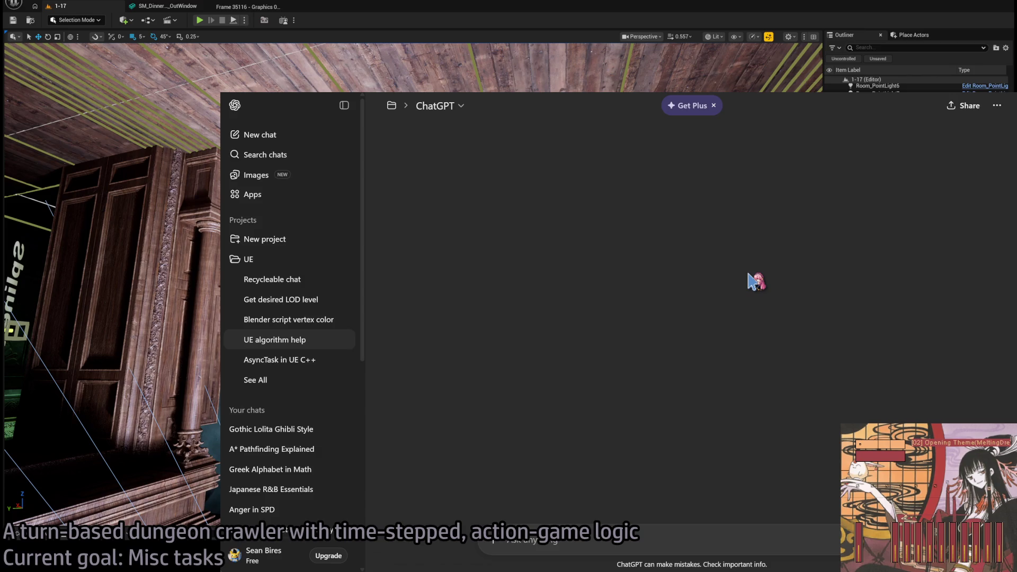
scroll(684, 301, "up", 20)
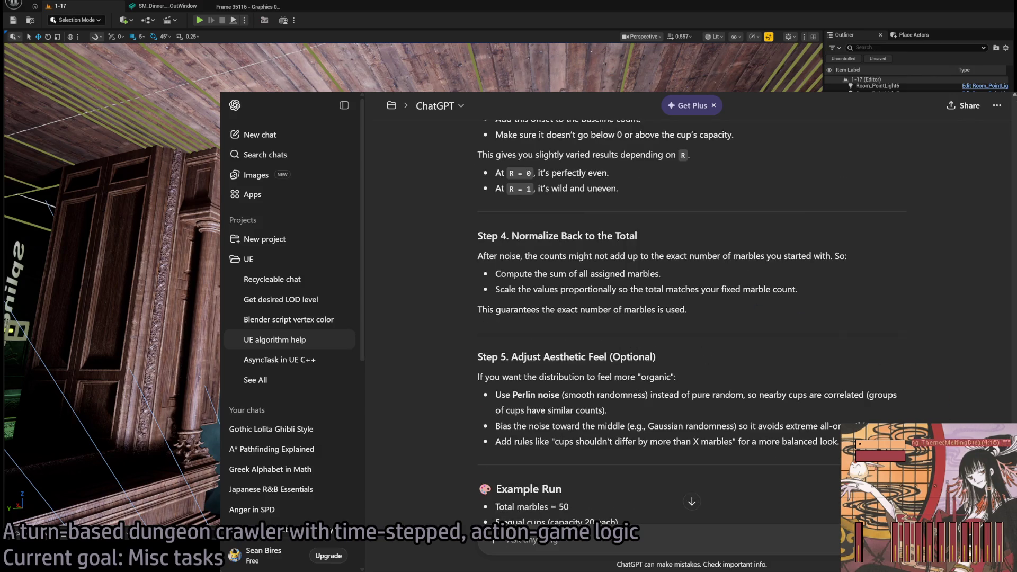
scroll(842, 247, "up", 20)
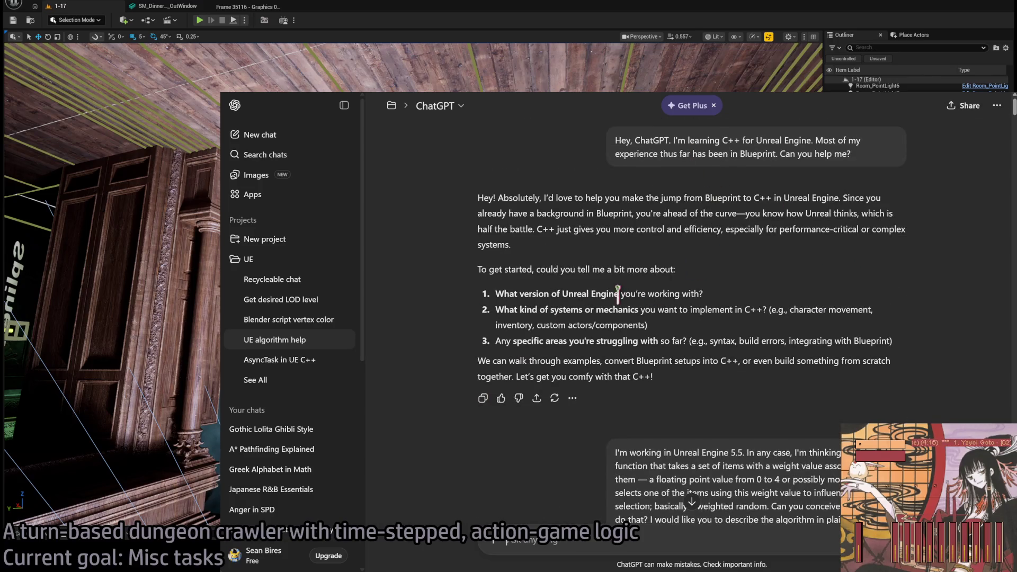
scroll(701, 327, "down", 3)
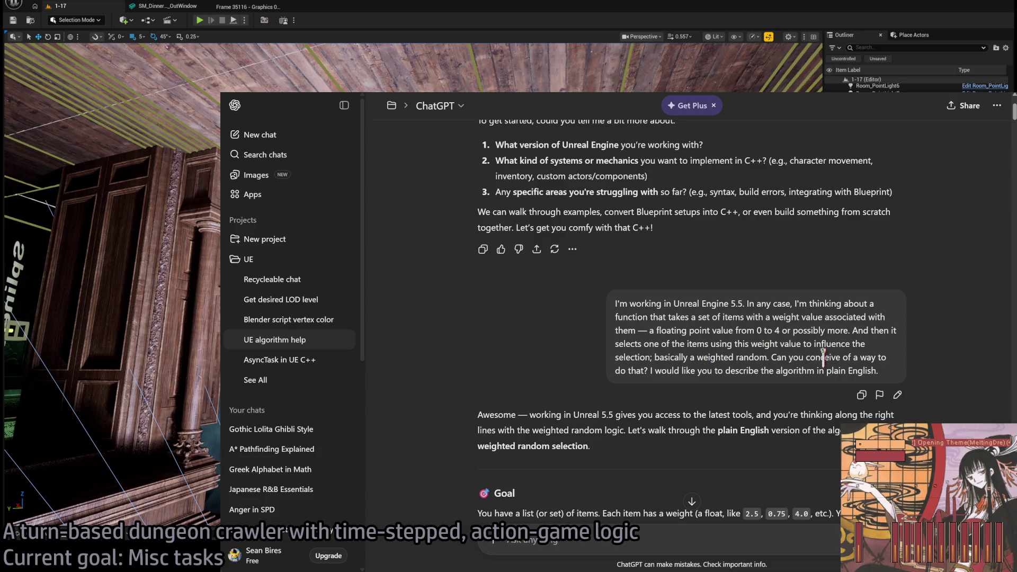
- Delete the 'UE algorithm help' chat from the UE project
left_click(392, 105)
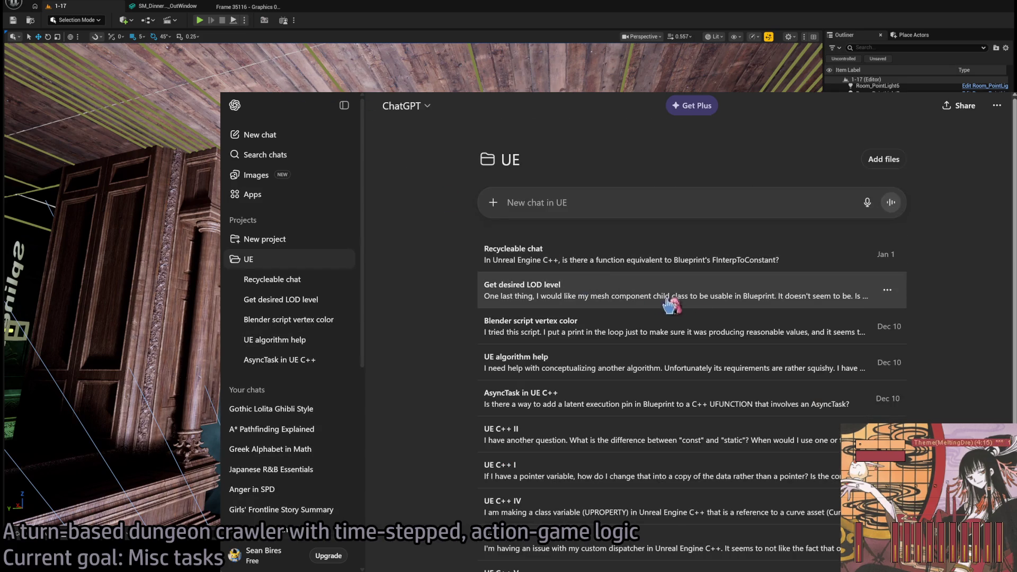
left_click(344, 341)
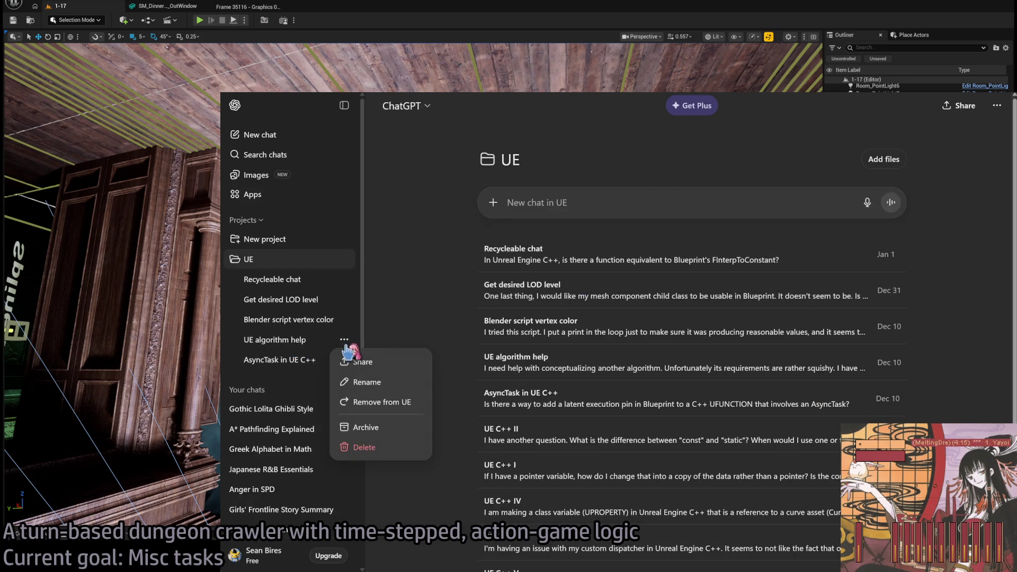
left_click(365, 448)
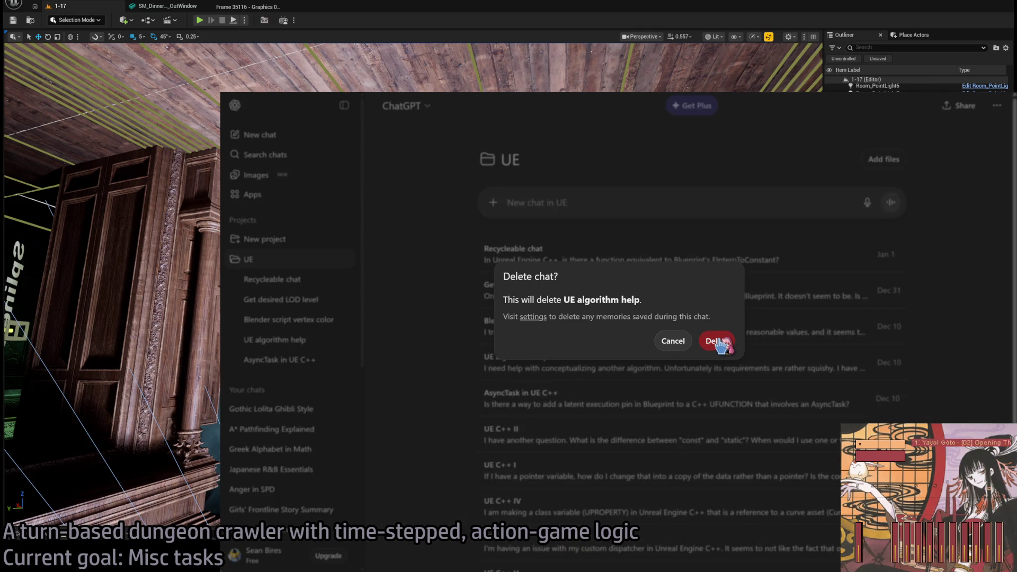
left_click(719, 342)
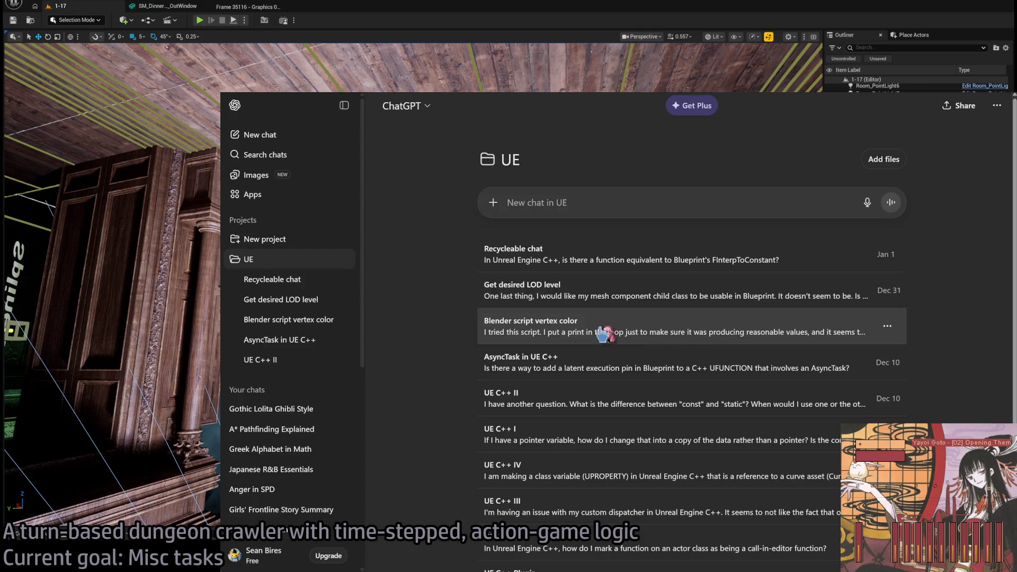
- Delete the 'Blender script vertex color' and 'Get desired LOD level' chats
left_click(889, 327)
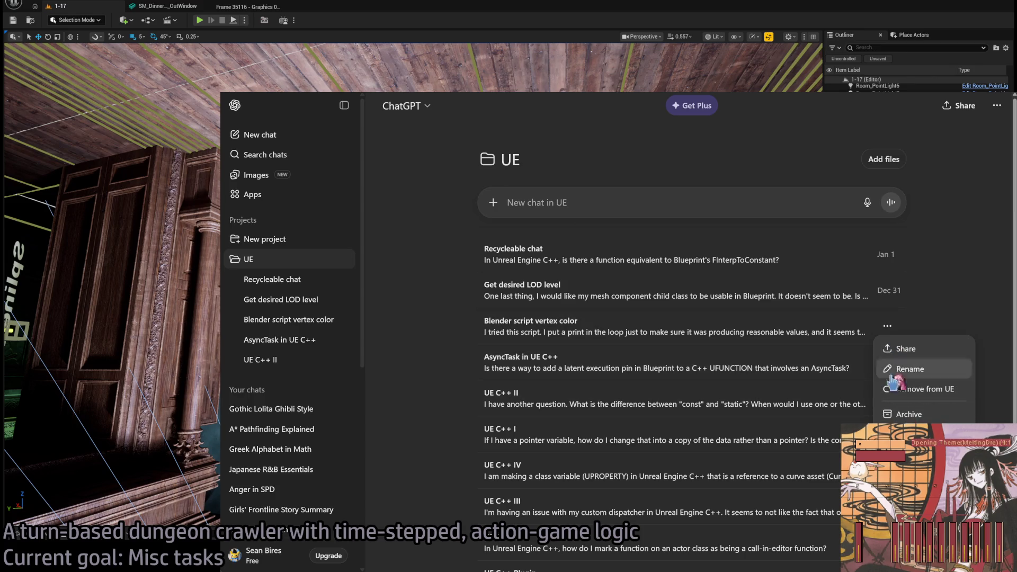
left_click(424, 341)
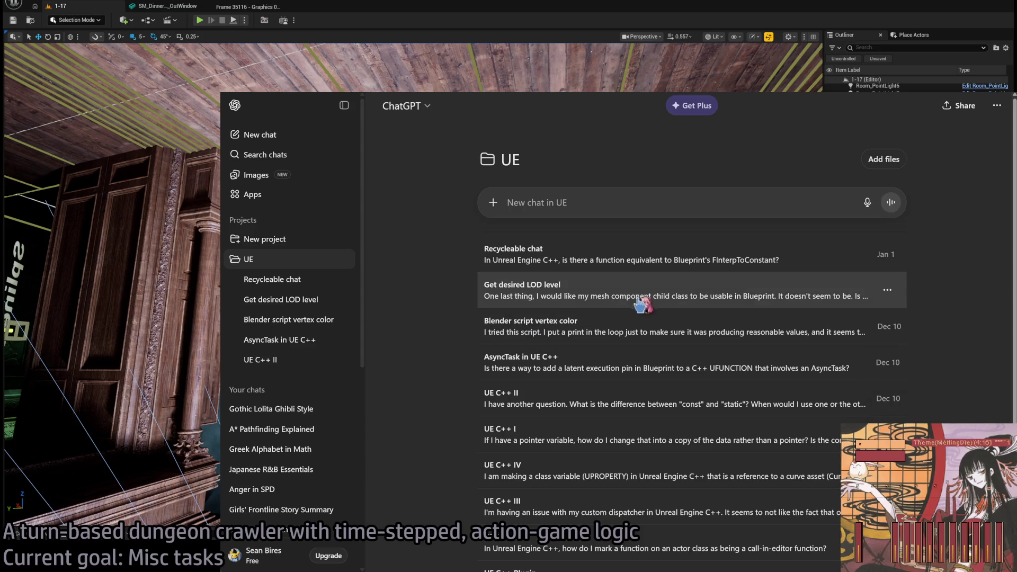
left_click(889, 292)
left_click(446, 328)
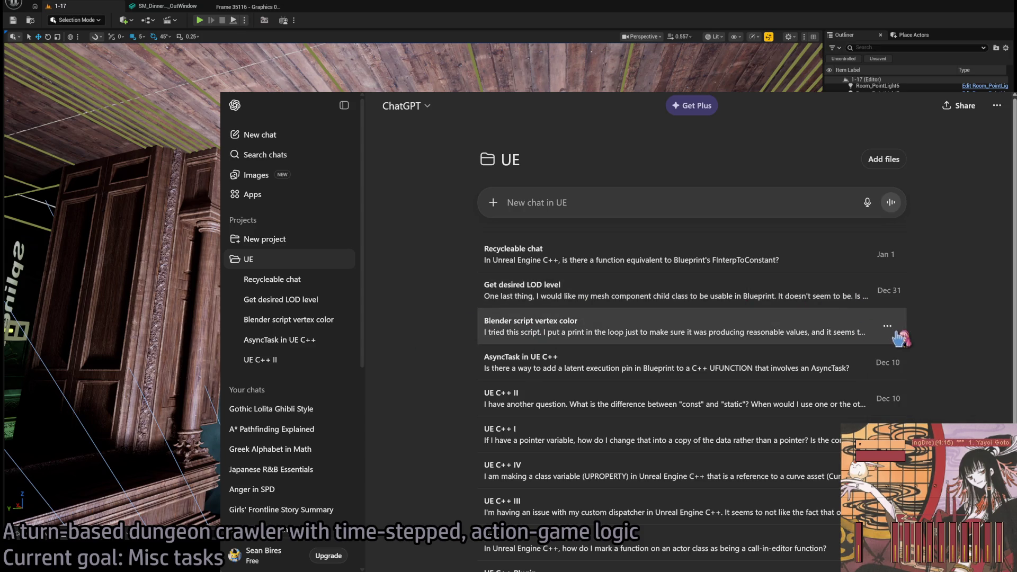
left_click(887, 326)
left_click(901, 413)
left_click(716, 340)
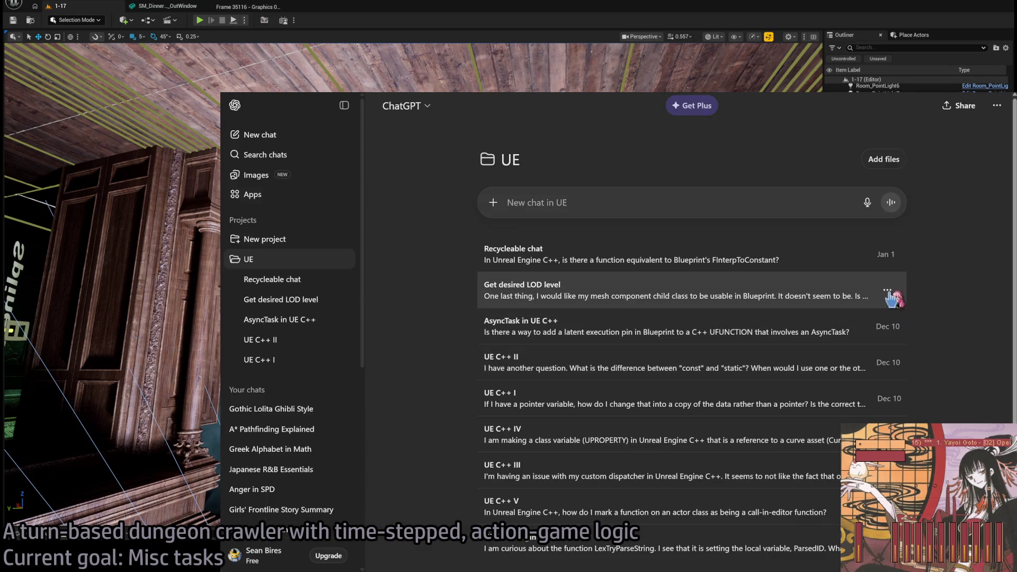
left_click(888, 291)
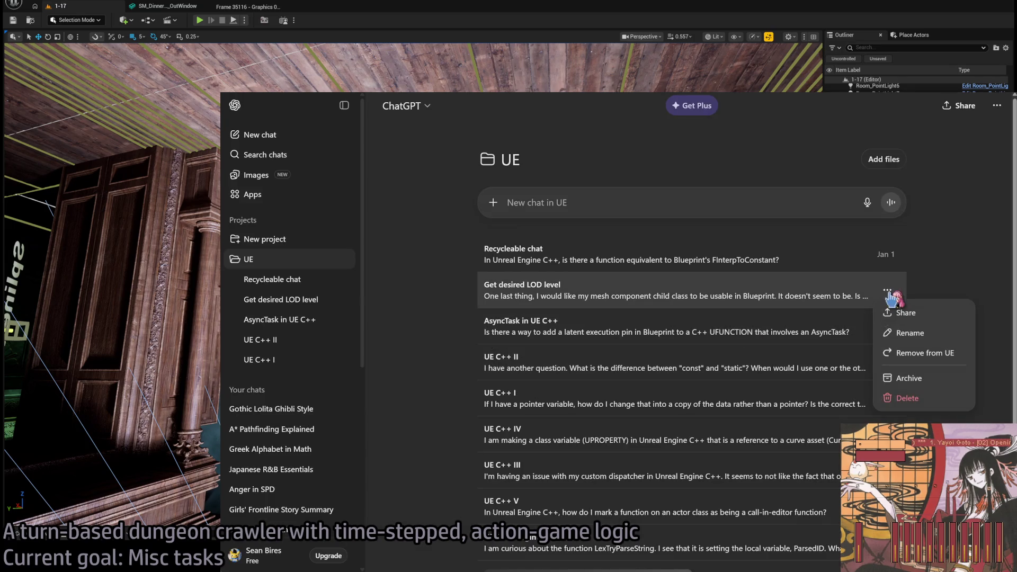
left_click(908, 405)
left_click(715, 341)
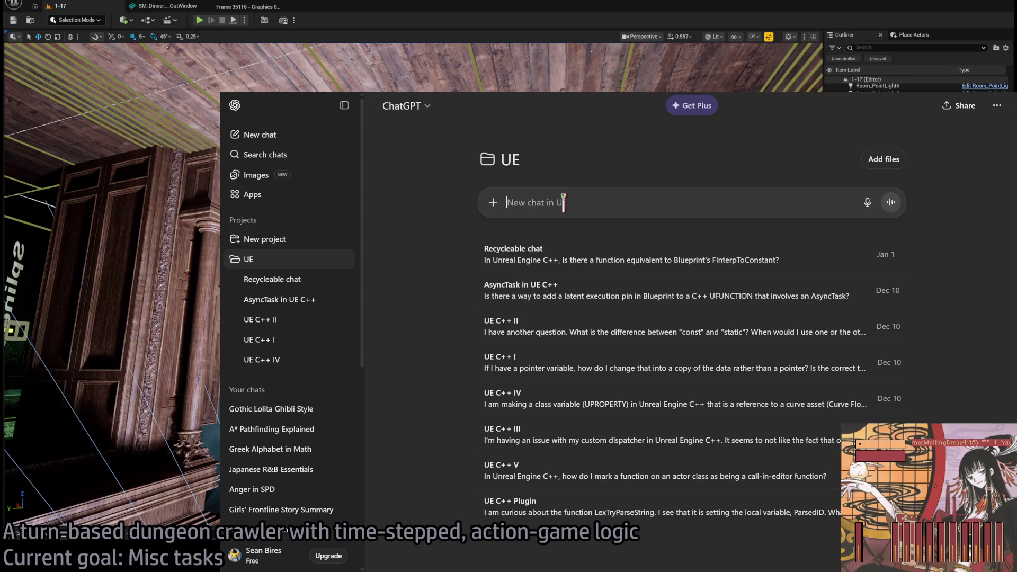
- Ask ChatGPT how to harden the Attenuation Radius fade-out while using Inverse Squared falloff
type("In Unreal Engine, I am")
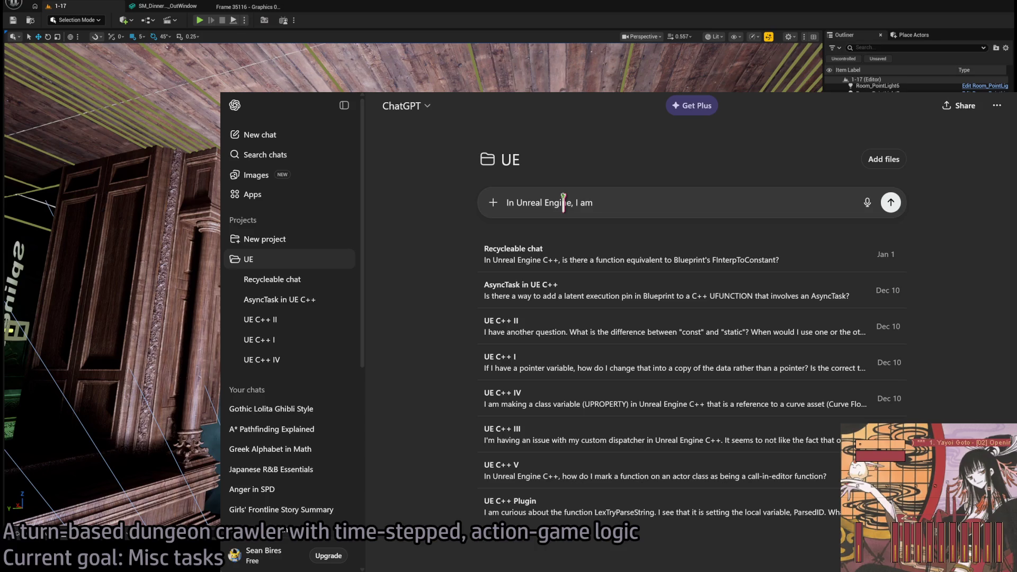
type(" doing some")
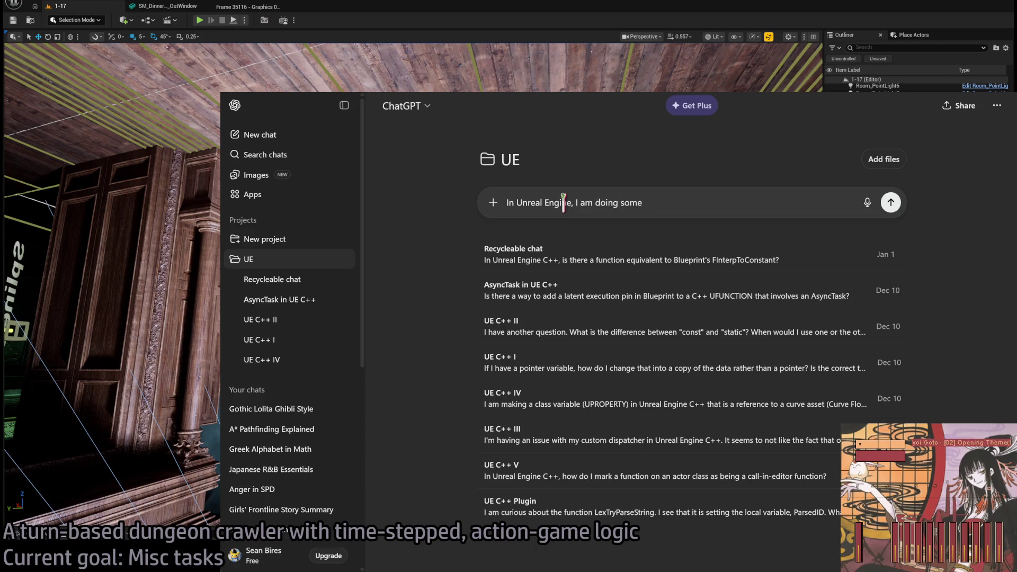
key("BackSpace")
key("BackSpace")
key("BackSpace")
type("cing som")
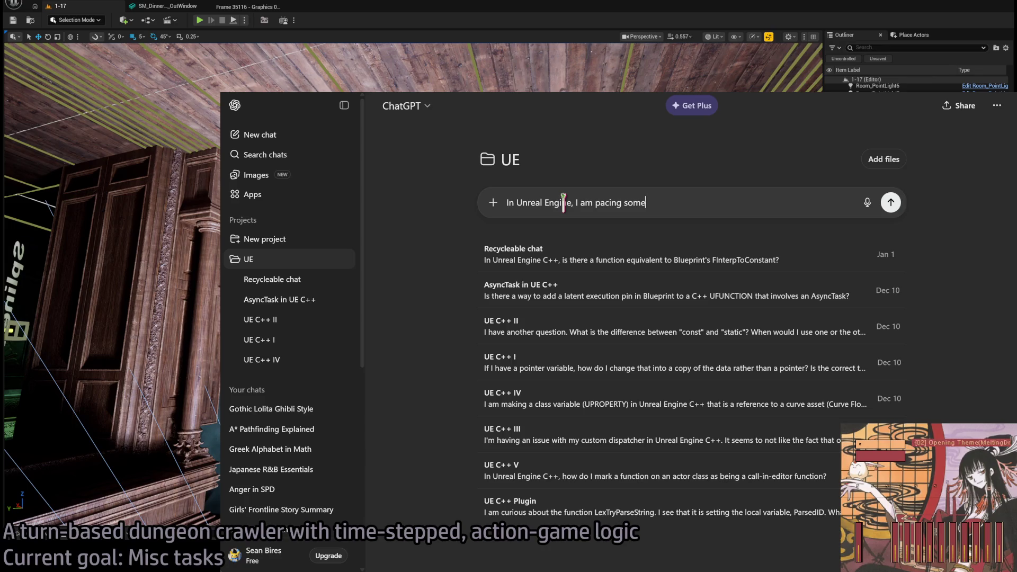
type(" some")
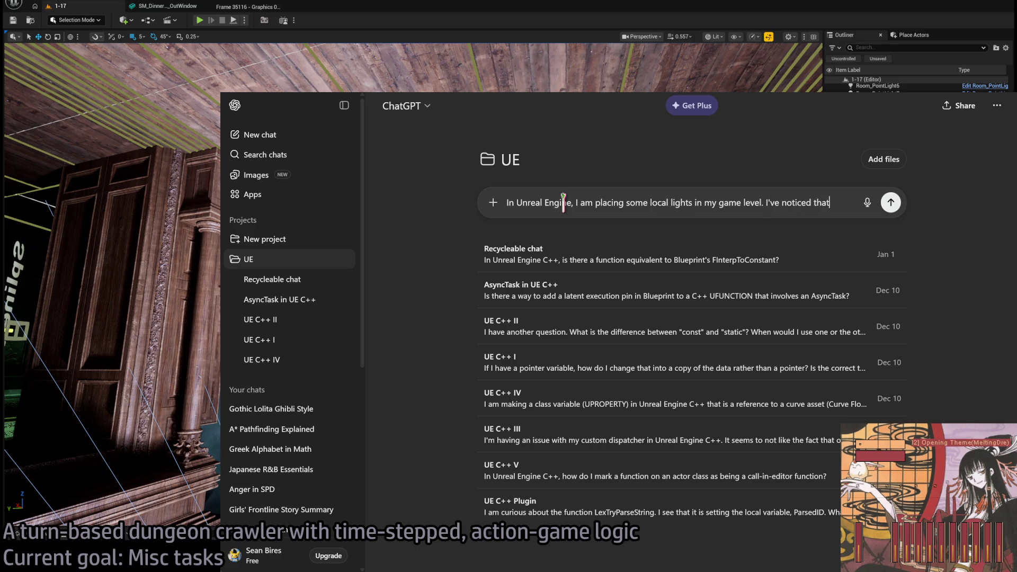
type("uo")
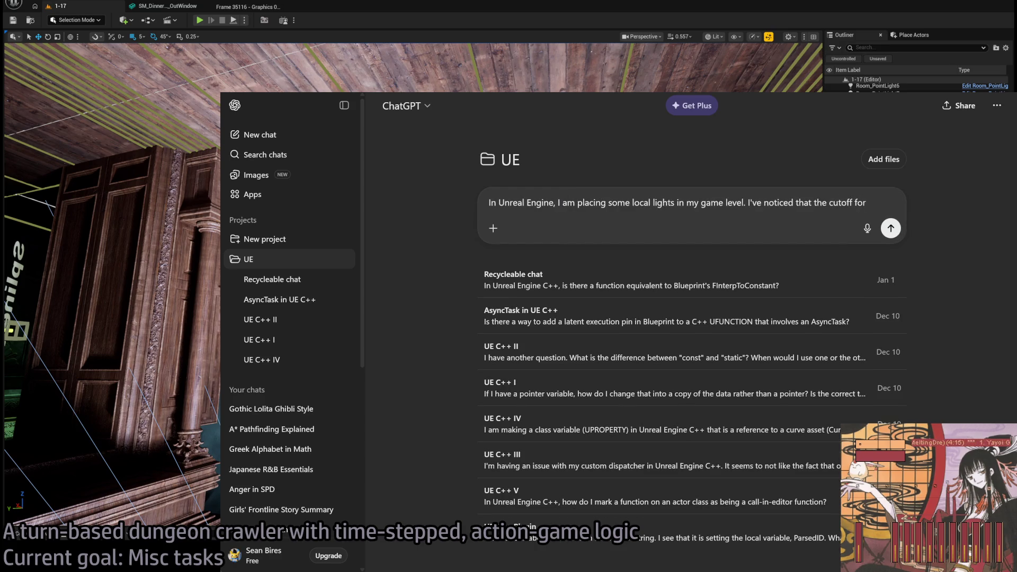
left_click_drag(829, 203, 903, 204)
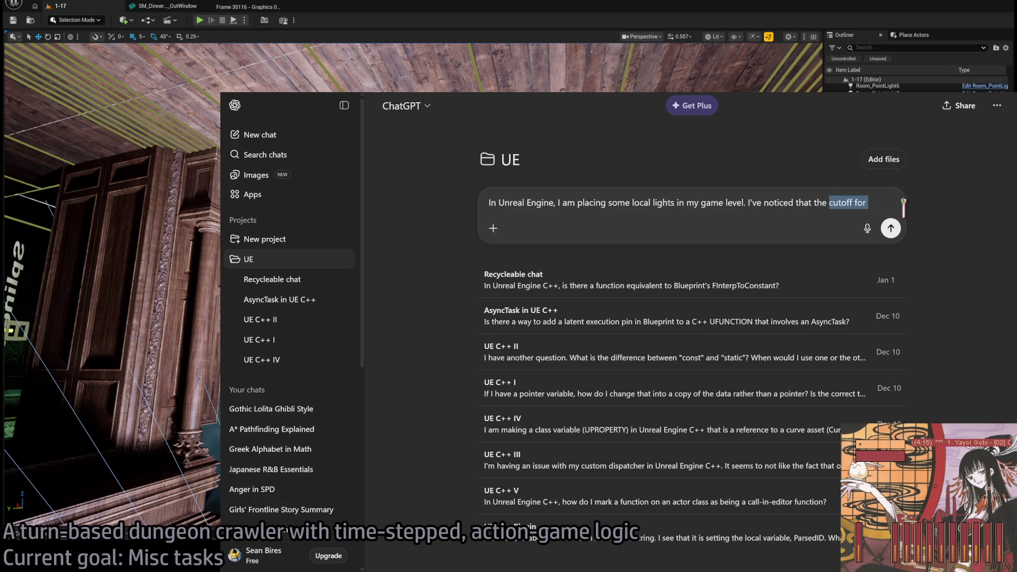
type("fadeout radius for")
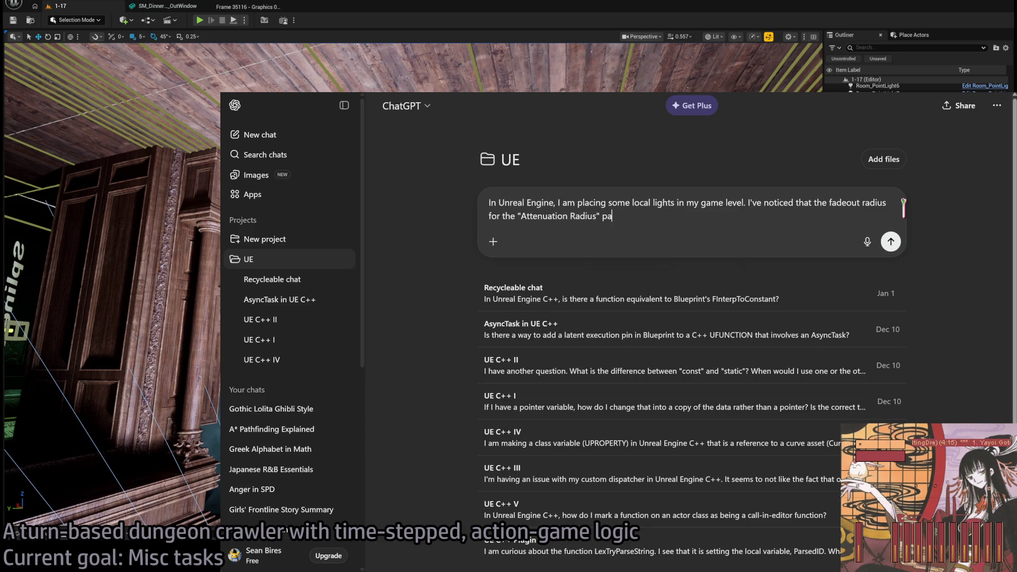
type("rameter is too soft for my liking, causing me to increase")
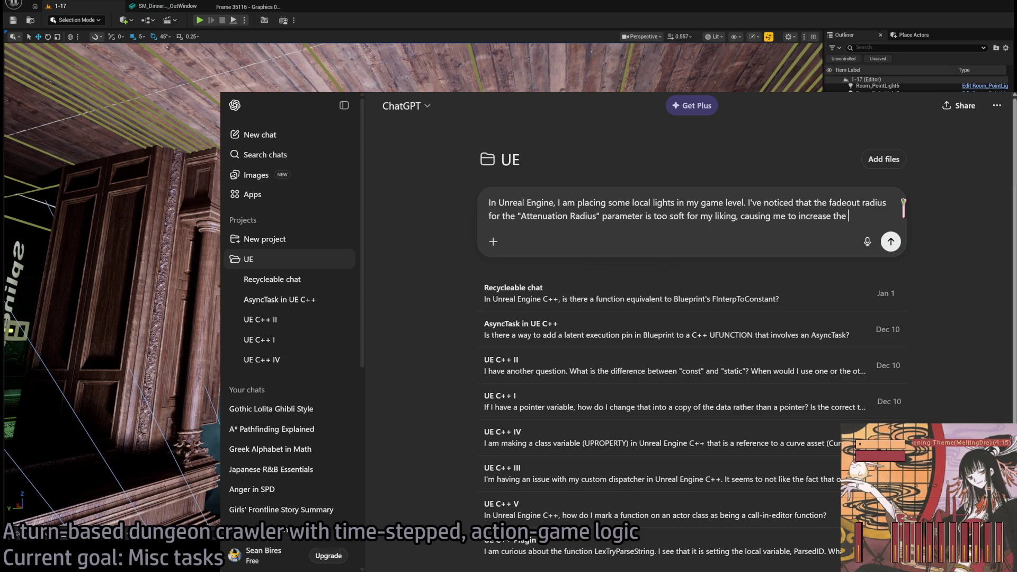
type("ther than I would like to, just to avoid the soft roll-off. This is wi")
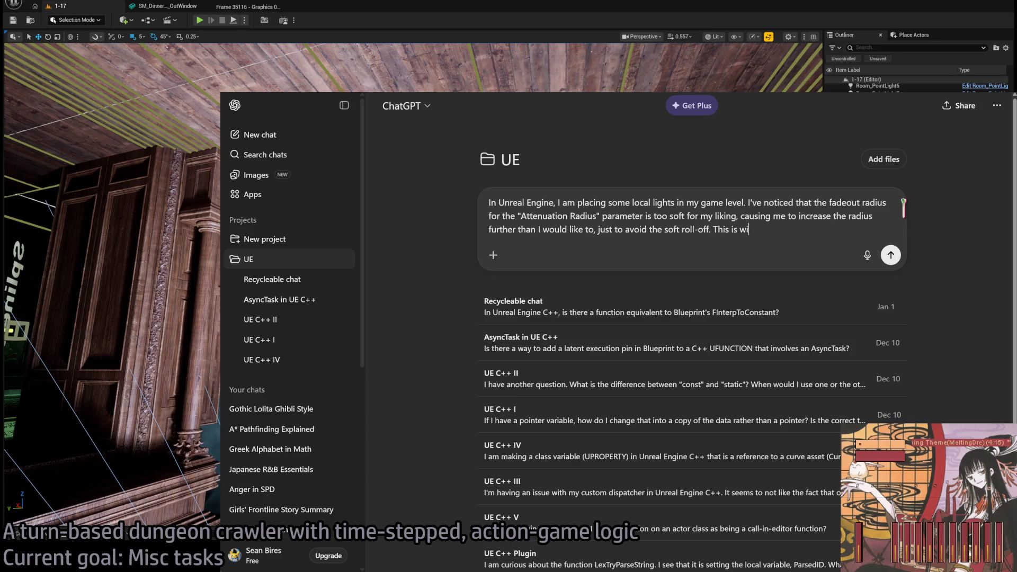
type("th using Inverse Squared fallout b")
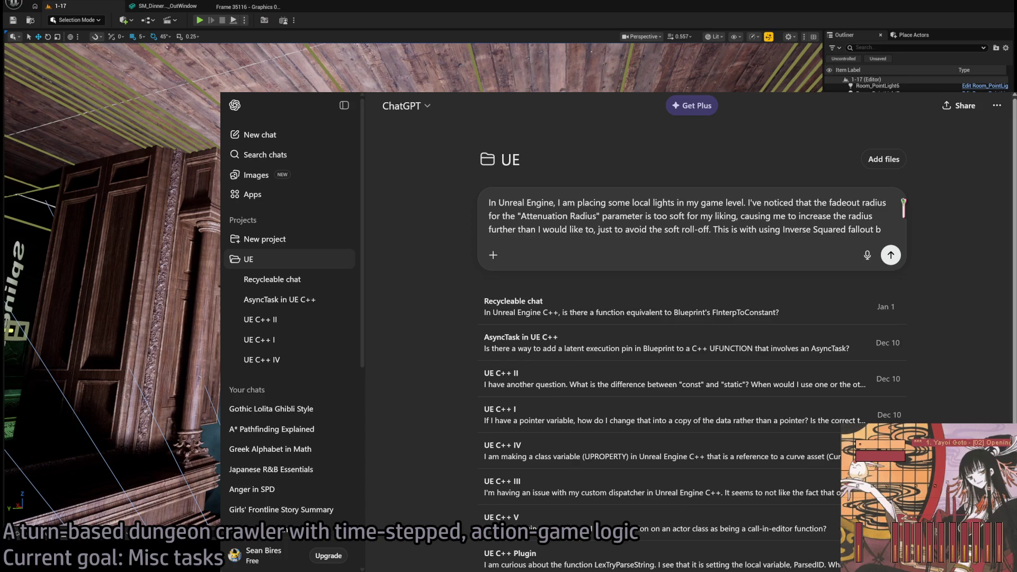
type("y th way. I")
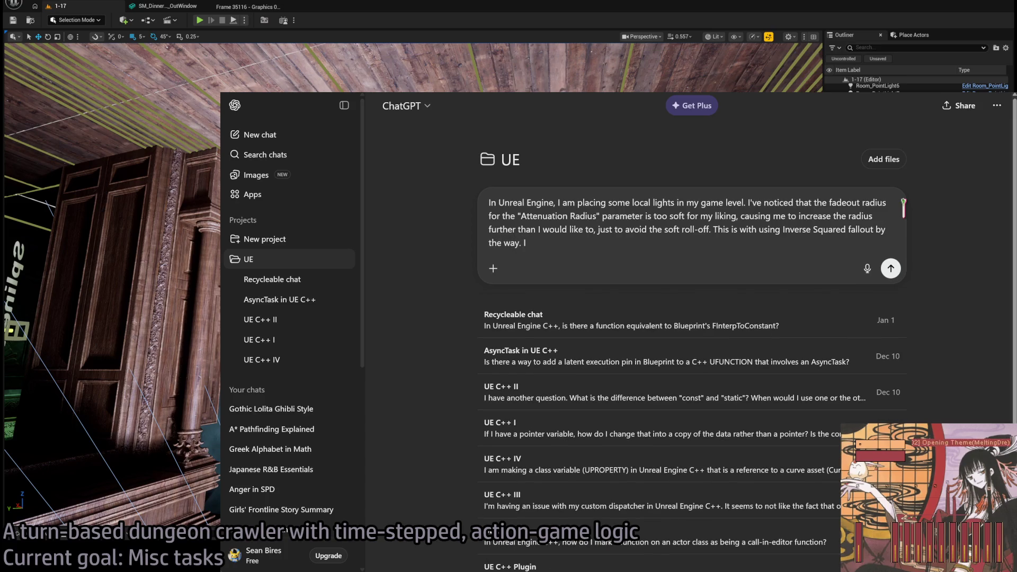
key("shift+Return")
key("shift+Return")
type("I have seen a way to make the \"Attenuation Radius\" intensity rolloff \"harder\" so to speak, but my mind")
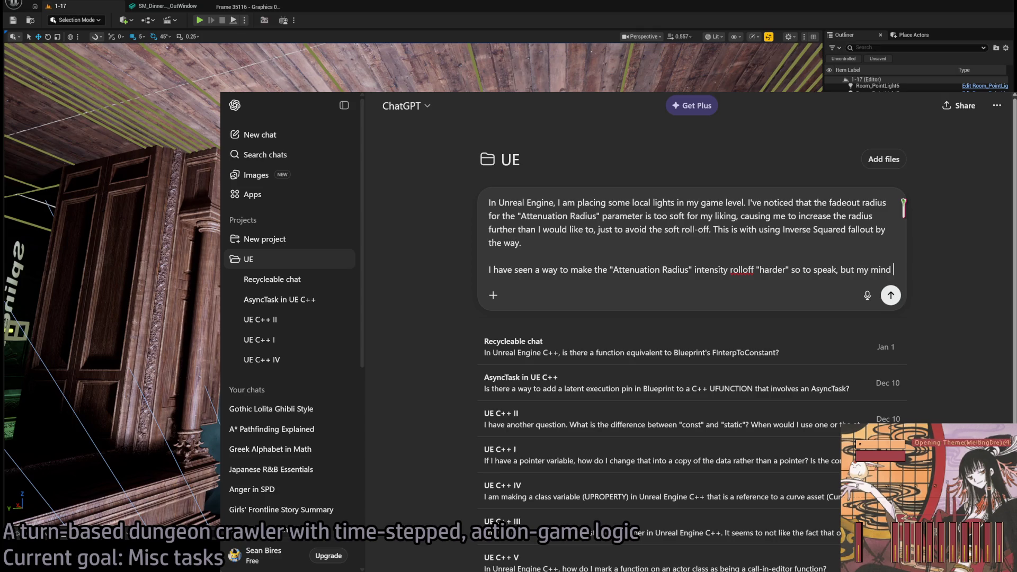
type("escapes me for how to do that exactly.")
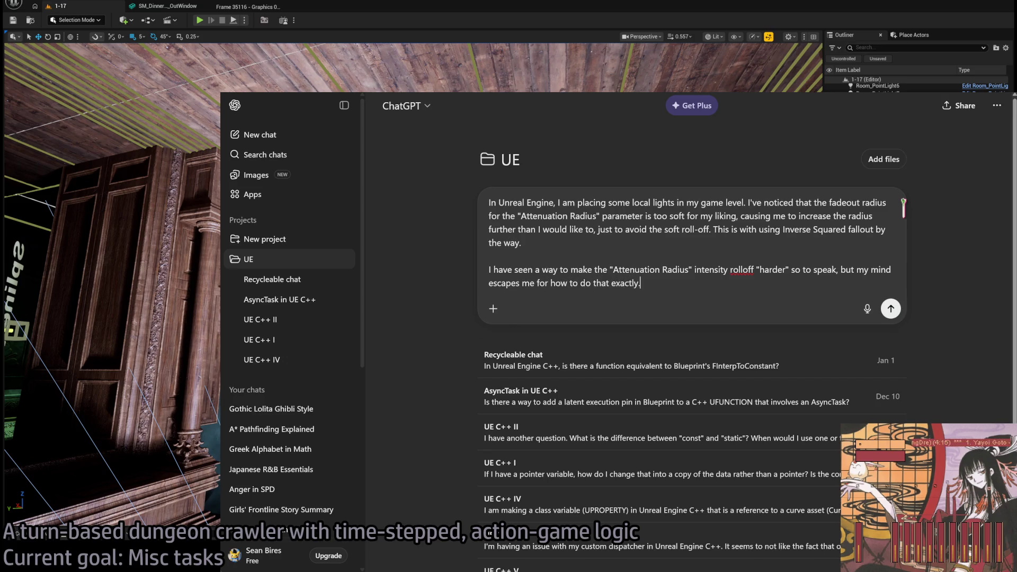
key("Return")
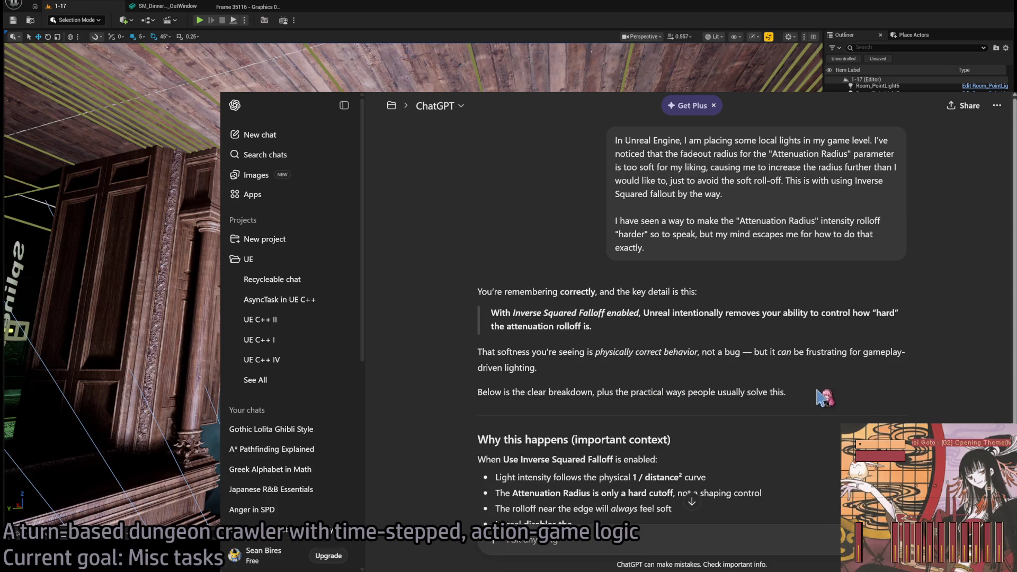
- Read the reply's note on the disabled falloff exponent and the 'So if you're thinking' paragraph
scroll(813, 392, "down", 1)
scroll(683, 407, "down", 1)
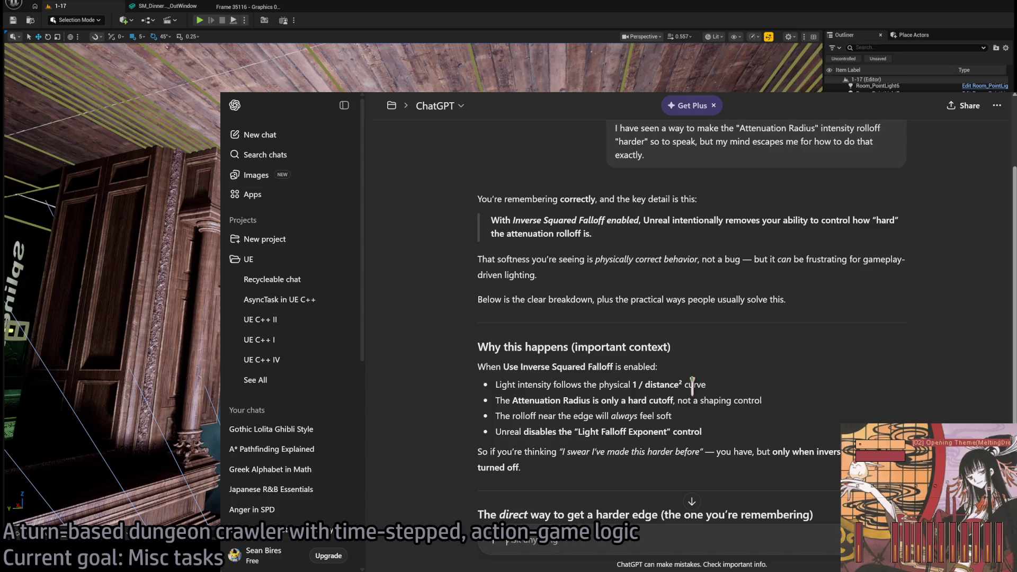
scroll(816, 398, "down", 2)
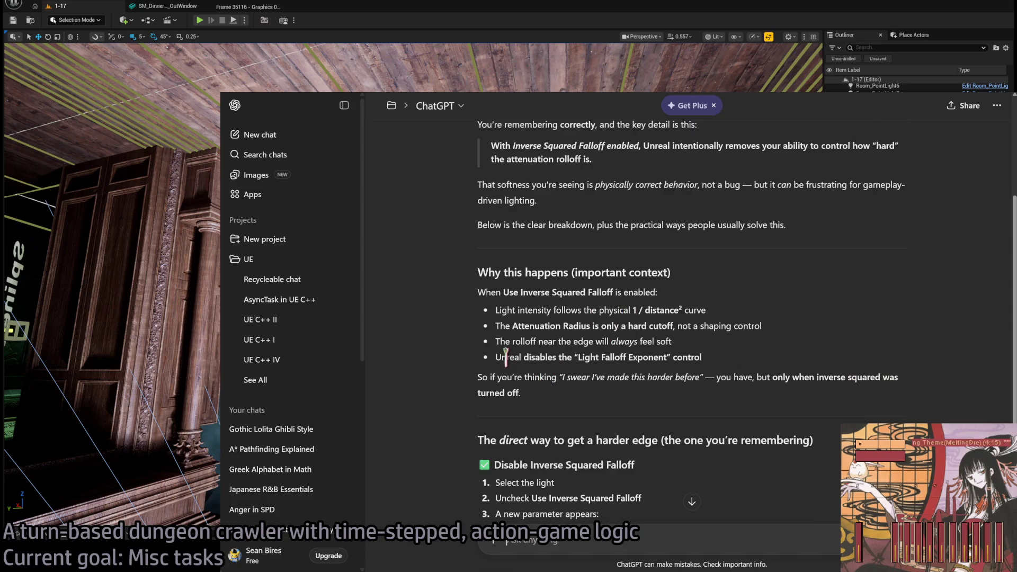
left_click_drag(797, 407, 893, 367)
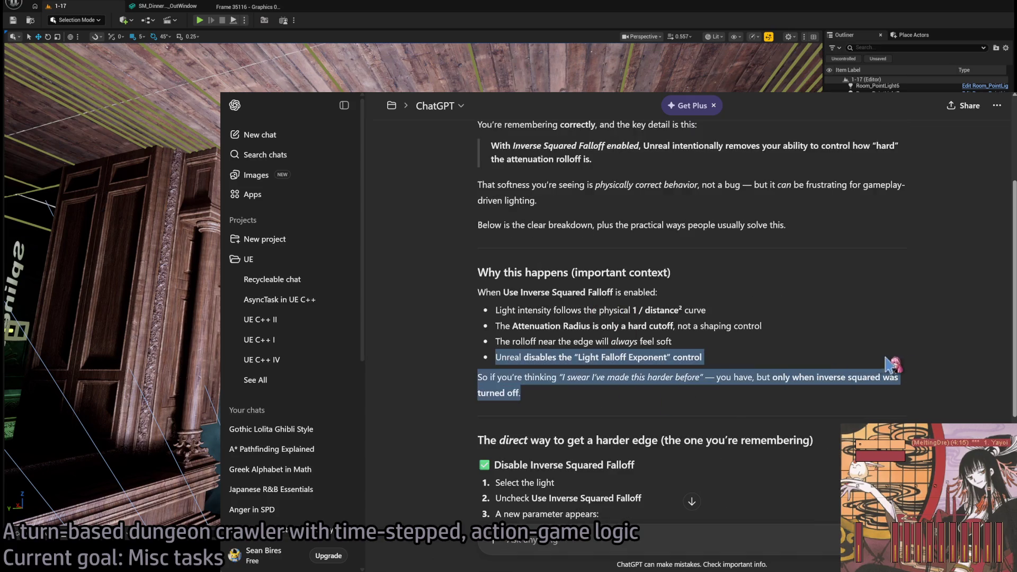
left_click(924, 374)
triple_click(703, 395)
scroll(793, 407, "down", 3)
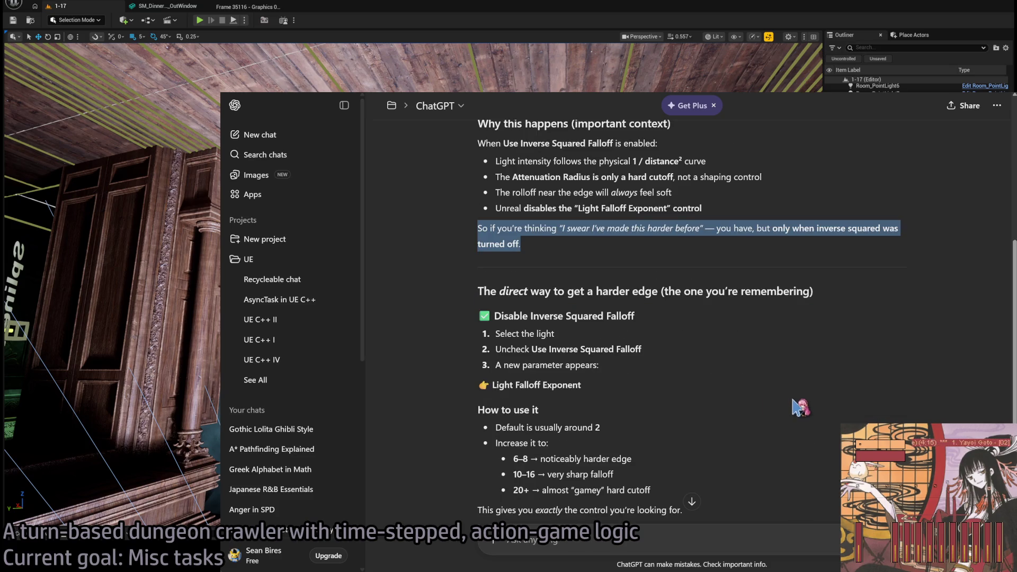
scroll(793, 406, "down", 2)
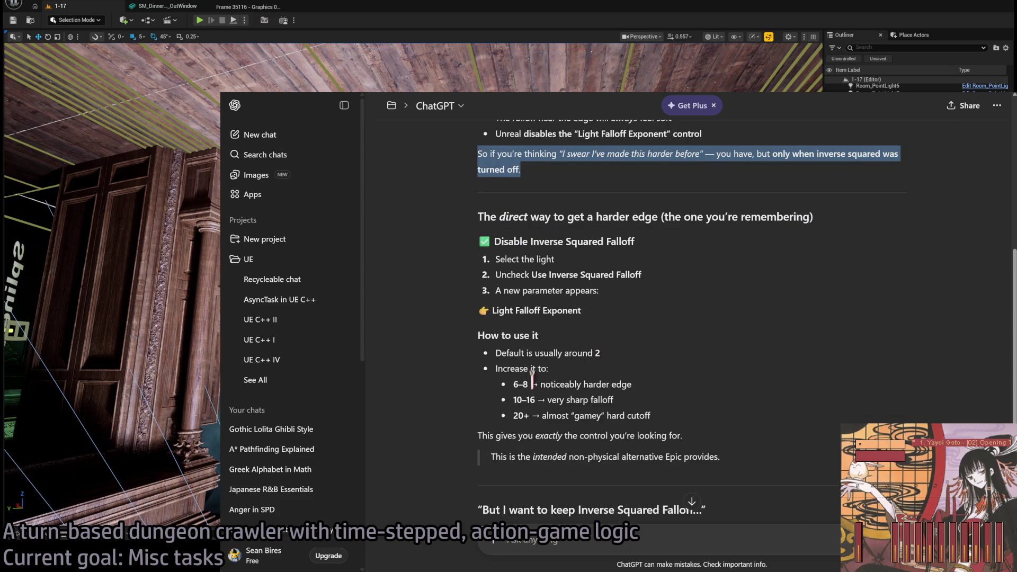
scroll(763, 405, "down", 2)
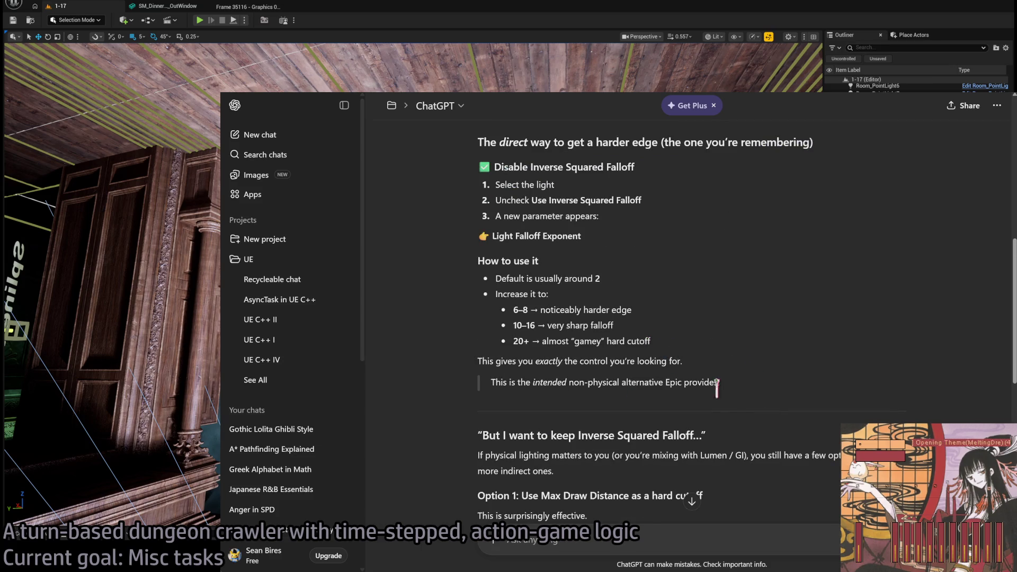
scroll(717, 386, "down", 4)
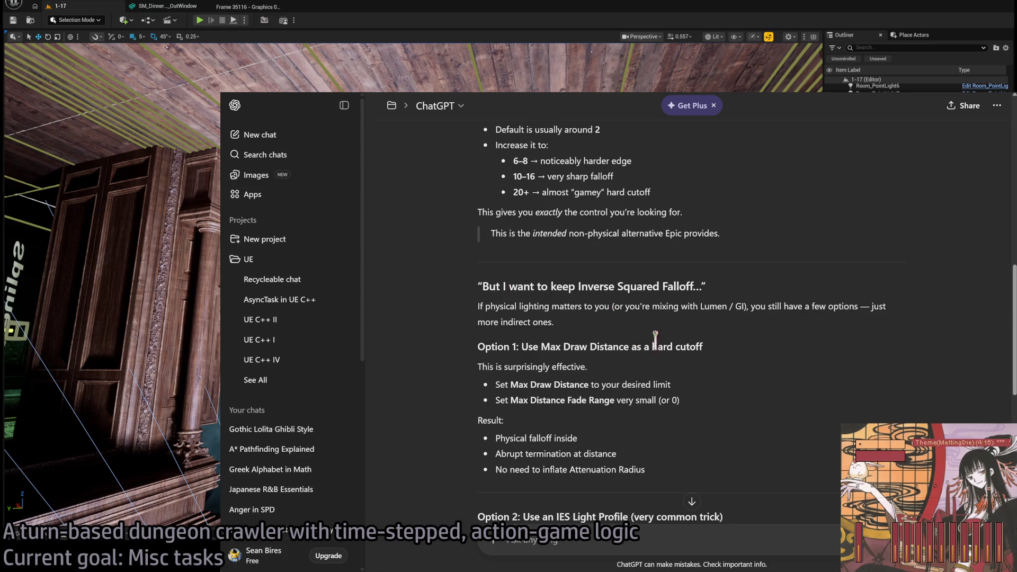
- Review the Max Draw Distance, Max Distance Fade Range, physical lighting and Option 1 passages
triple_click(691, 385)
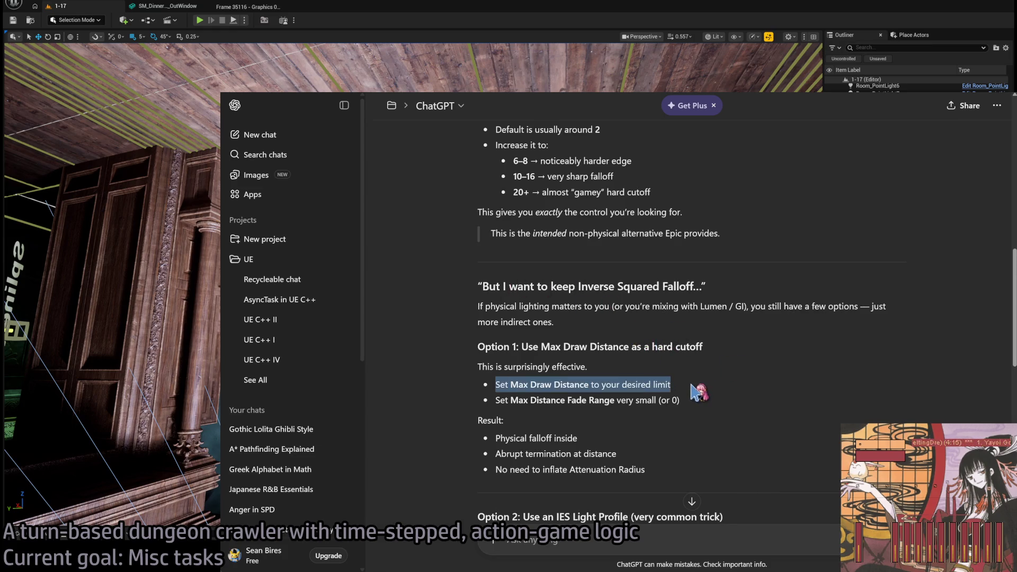
triple_click(712, 401)
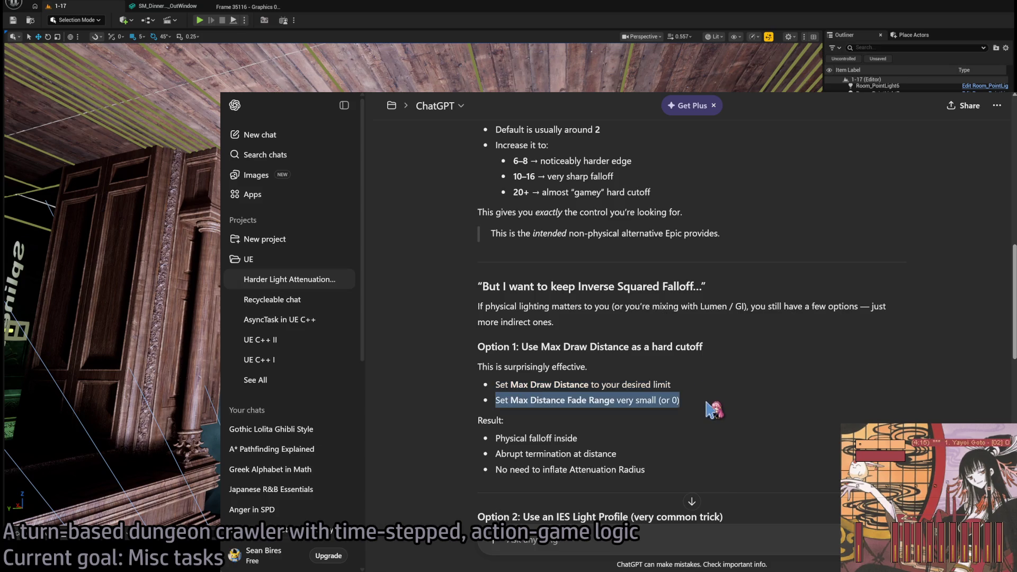
left_click(747, 416)
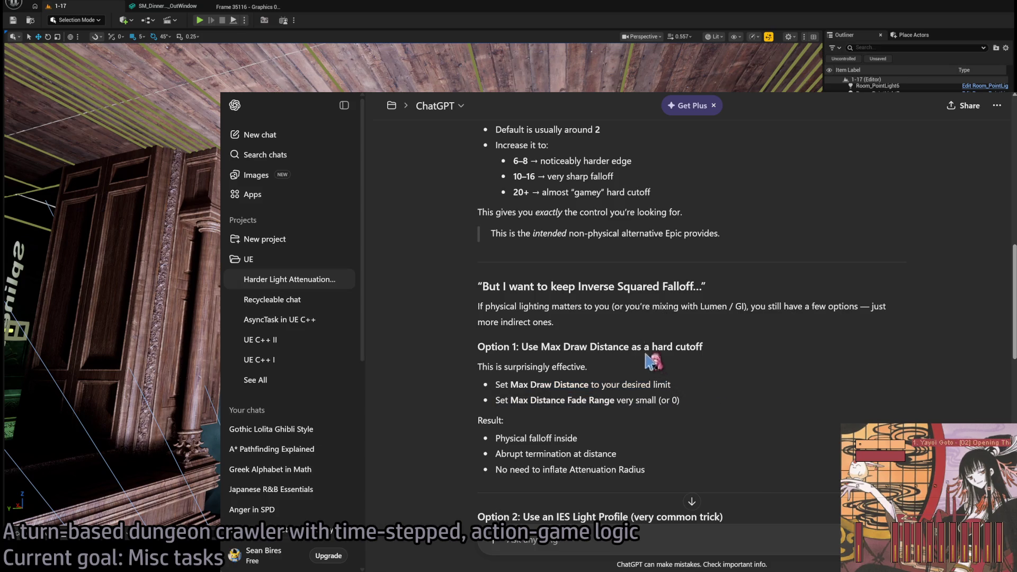
triple_click(560, 307)
left_click(778, 342)
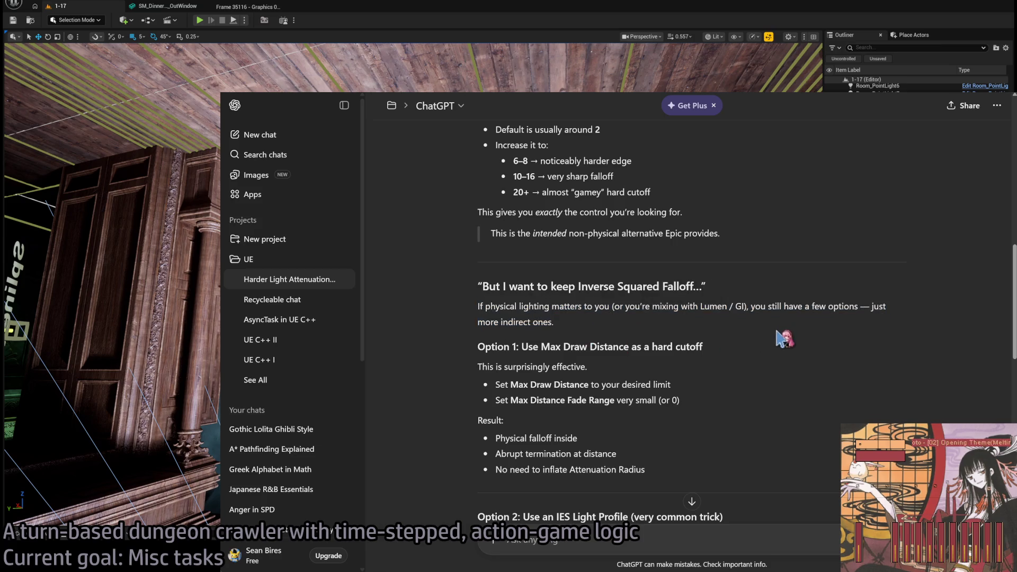
triple_click(708, 332)
left_click(778, 346)
scroll(738, 411, "down", 2)
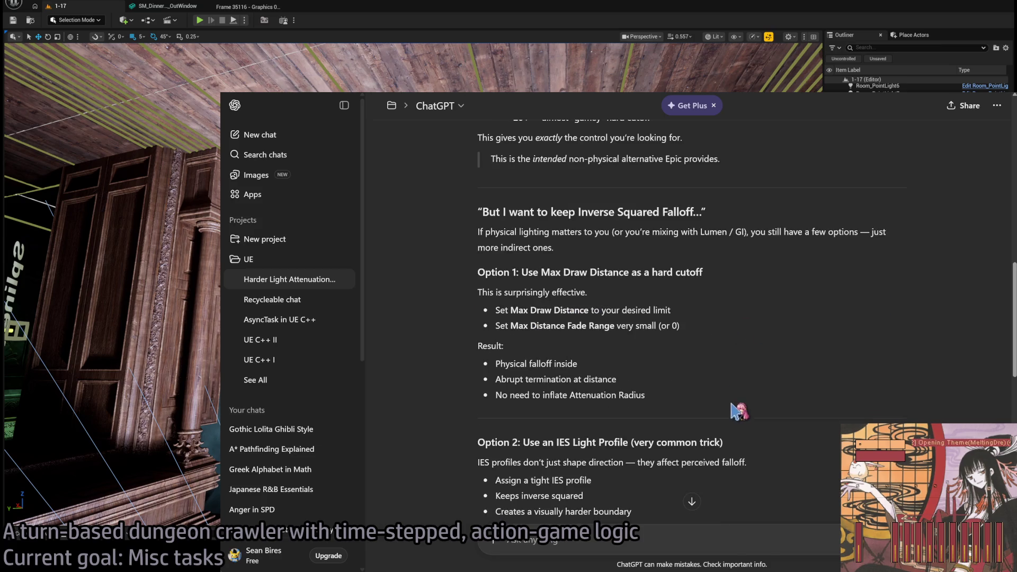
triple_click(705, 356)
left_click(715, 394)
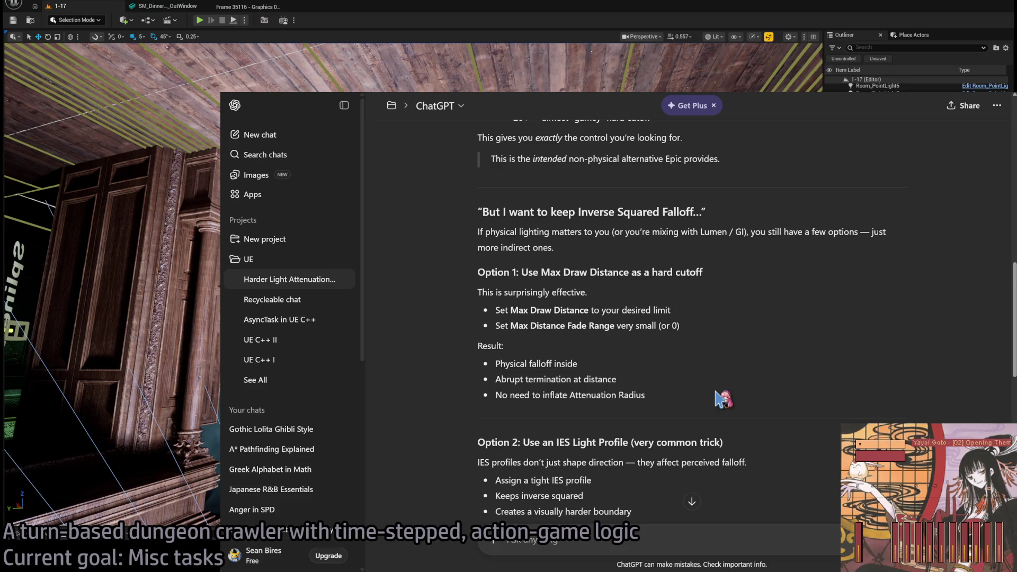
- Read the Light Function Material option through to the closing gameplay-light recommendation
scroll(723, 399, "down", 3)
scroll(668, 450, "down", 3)
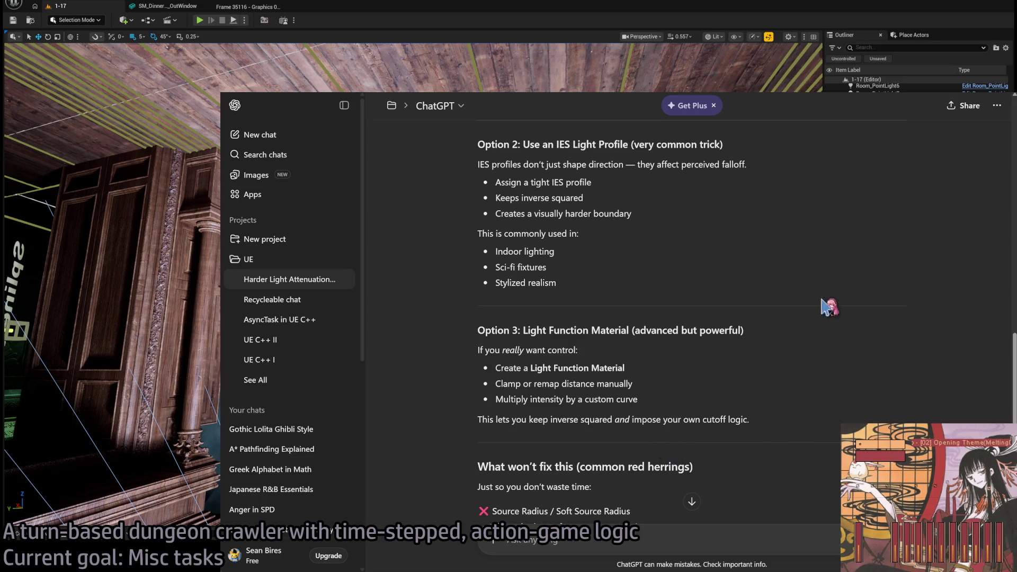
mouse_move(822, 300)
left_mouse_down()
mouse_move(783, 422)
mouse_move(800, 390)
mouse_move(810, 290)
left_mouse_up()
left_click(783, 422)
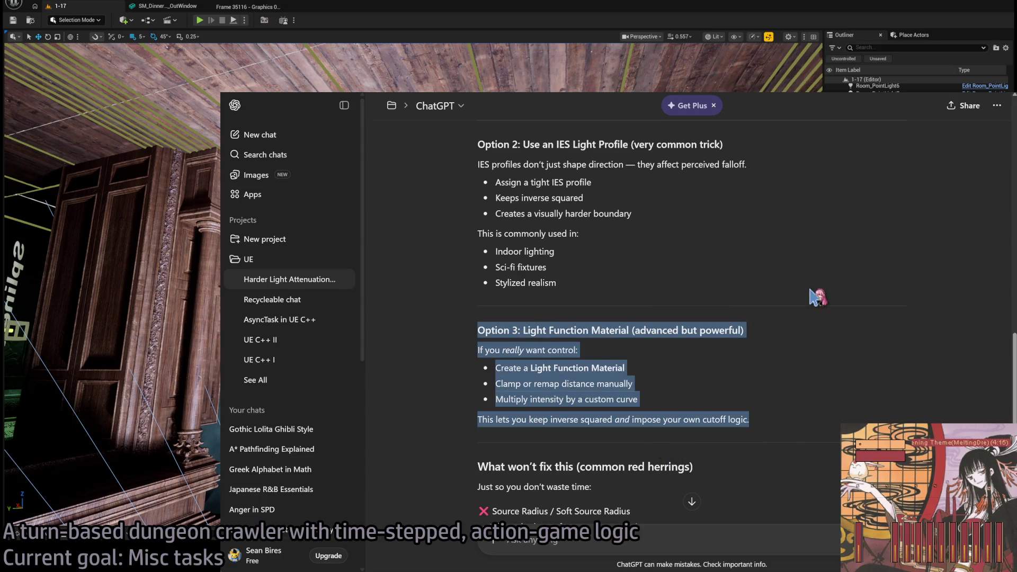
scroll(773, 395, "down", 3)
left_click(816, 326)
scroll(813, 289, "down", 1)
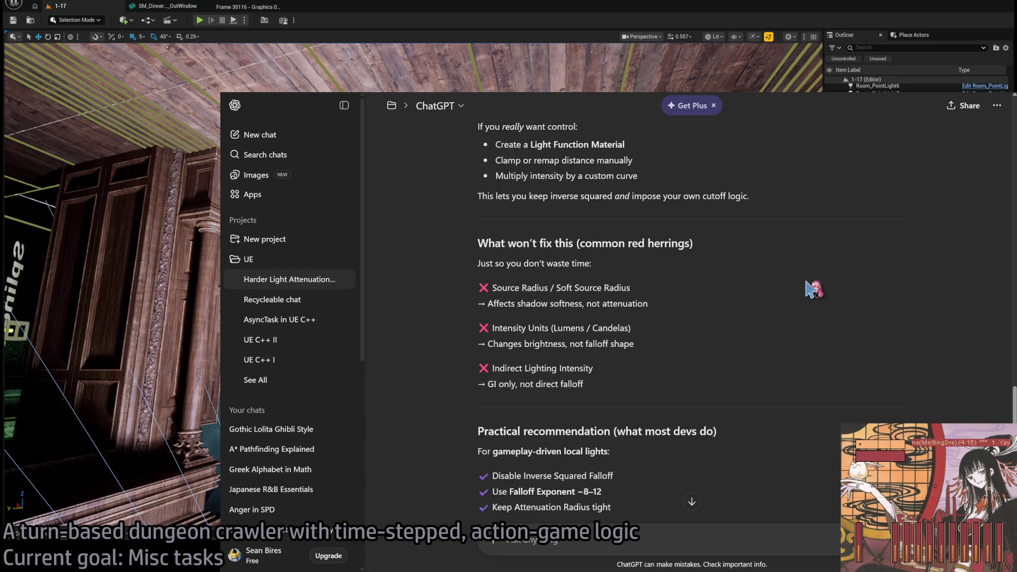
scroll(822, 317, "down", 1)
scroll(713, 382, "down", 2)
scroll(789, 369, "down", 2)
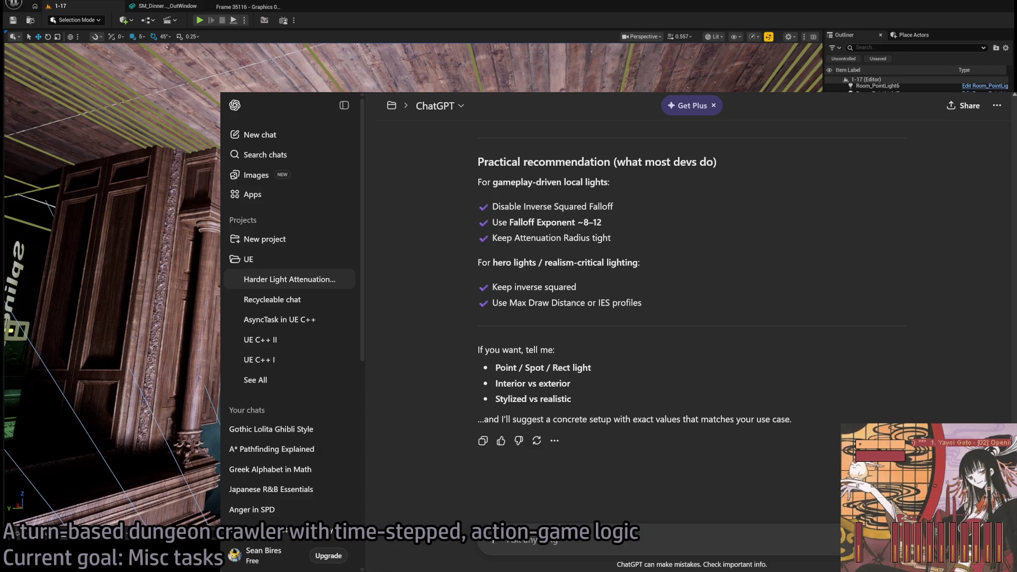
- Back in Unreal, try the spotlight's Inverse Exposure Blend at 1.0, then reset it to 0.0
key("alt+Tab")
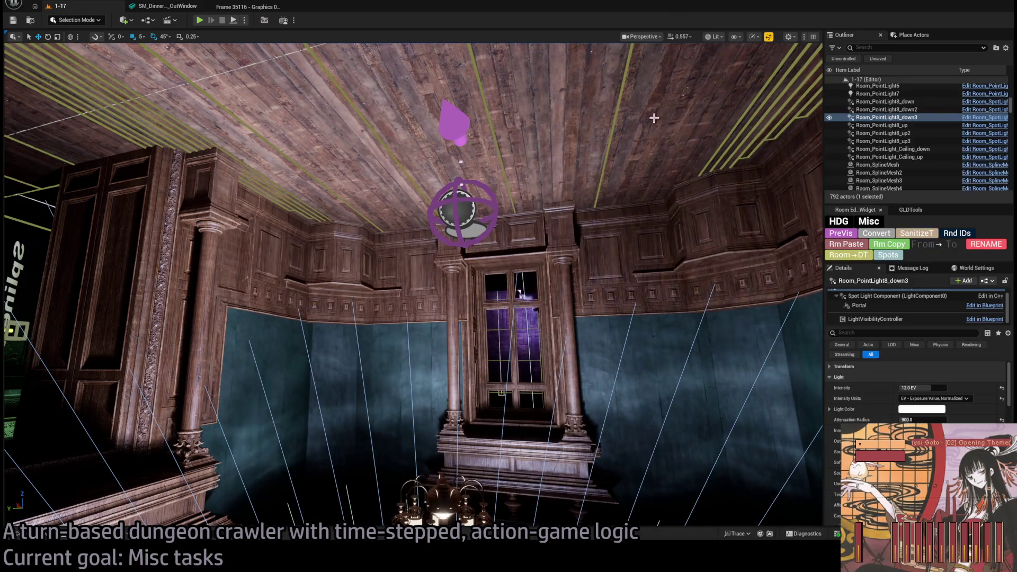
scroll(413, 286, "down", 3)
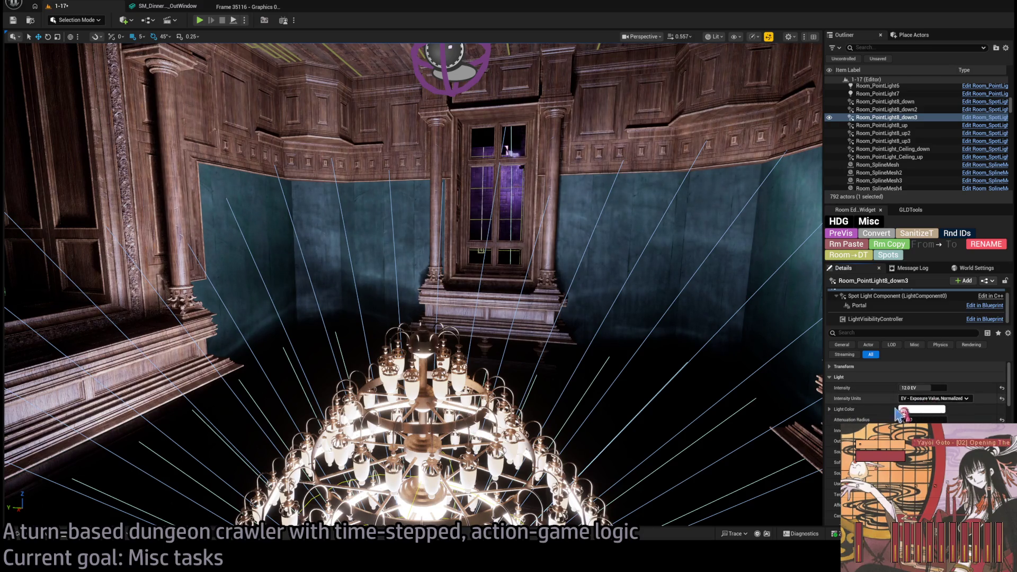
scroll(921, 403, "down", 3)
left_click(922, 389)
scroll(916, 392, "down", 4)
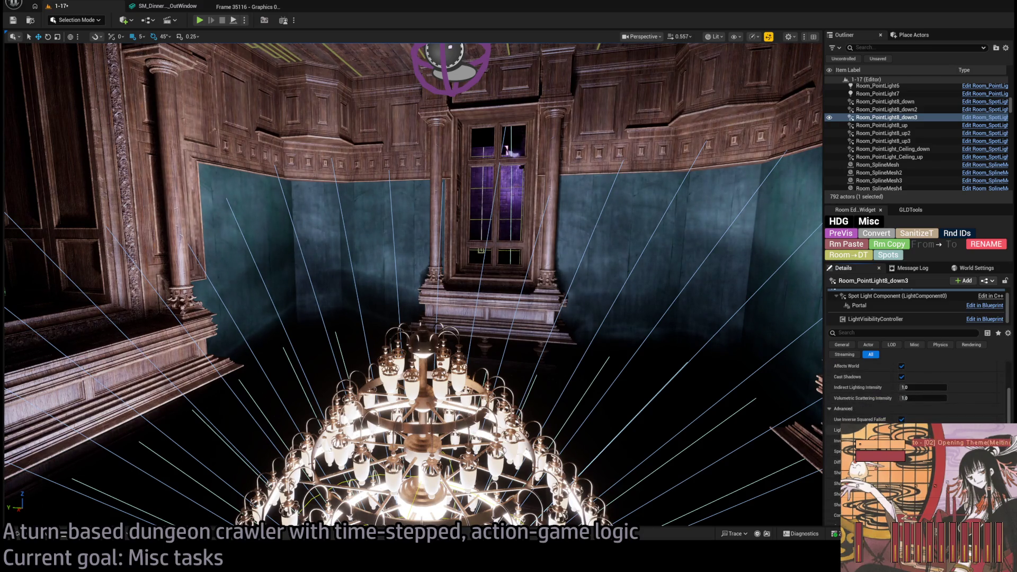
left_click_drag(923, 403, 938, 403)
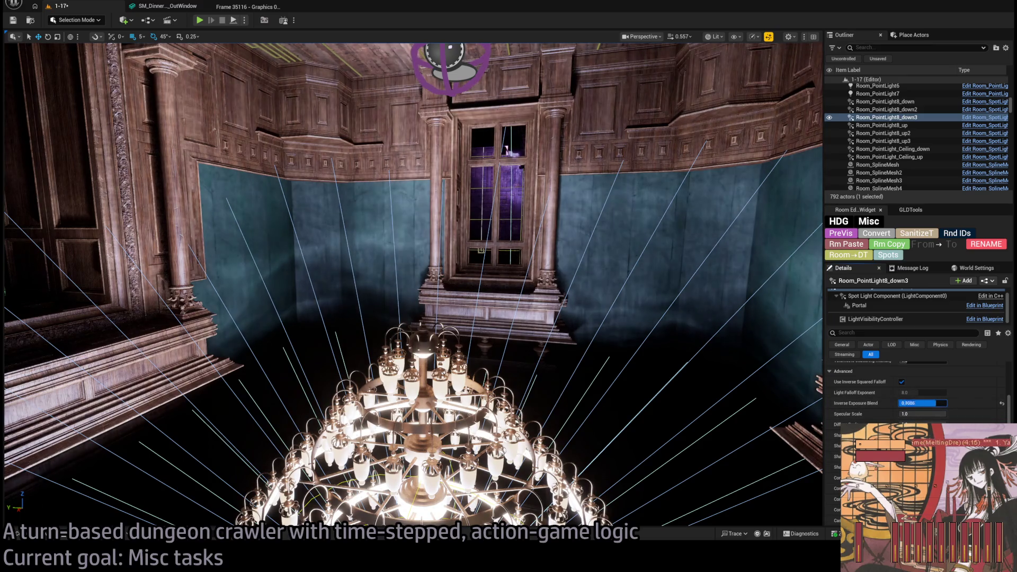
type("1")
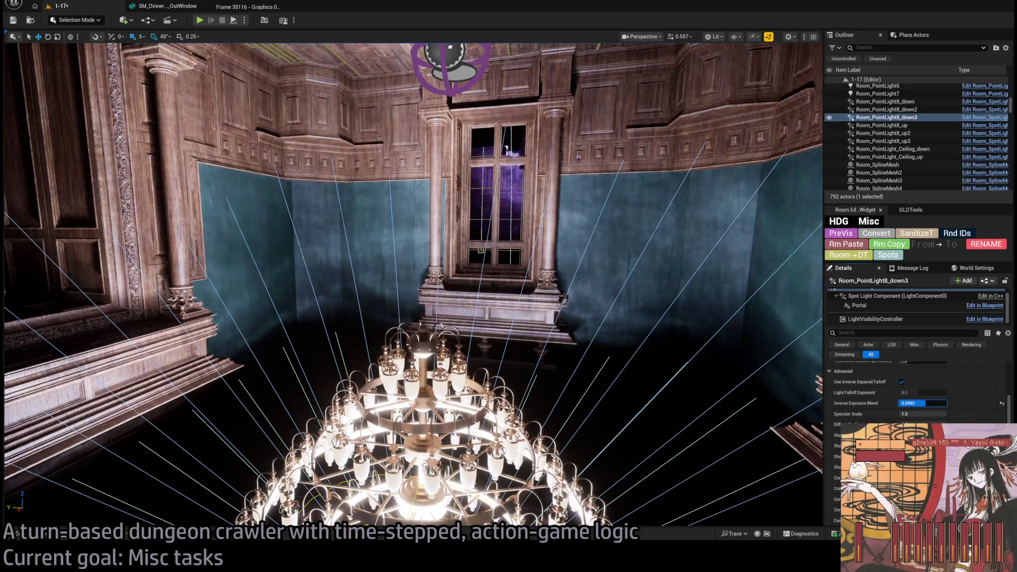
key("Return")
type("0")
key("Return")
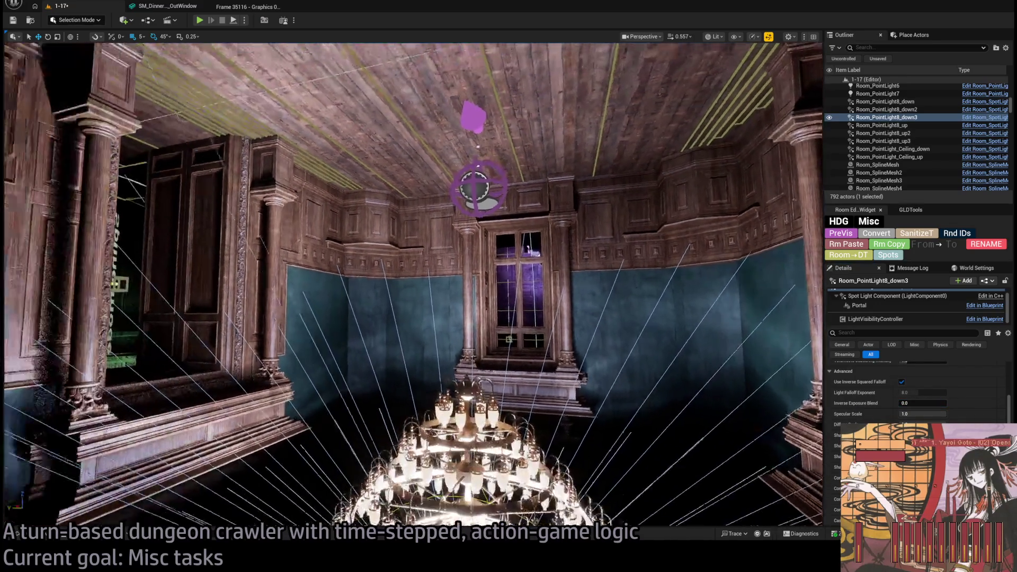
- Fly out to a wide view of the room and scroll Details up to the Light properties
key("w")
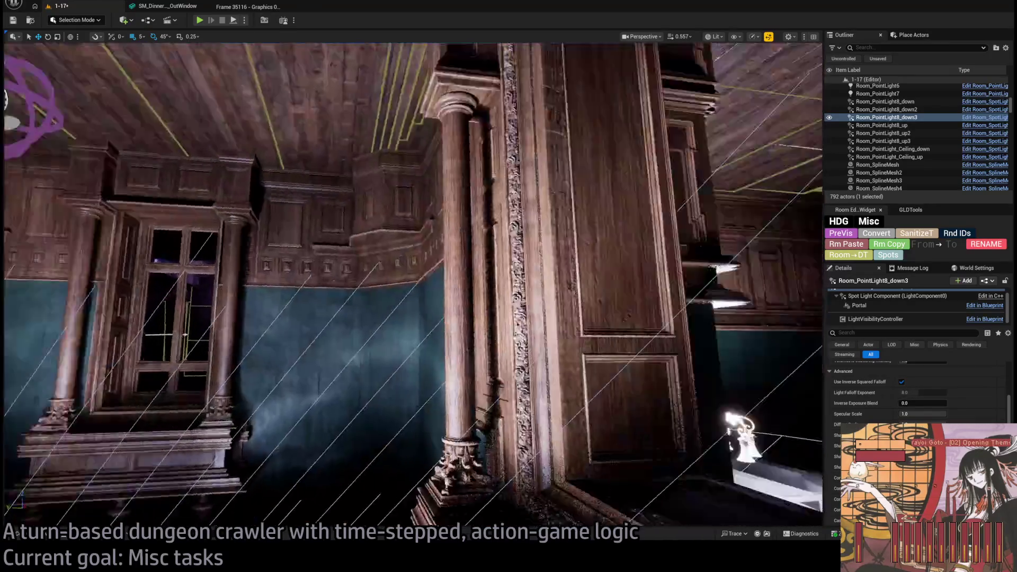
key("s")
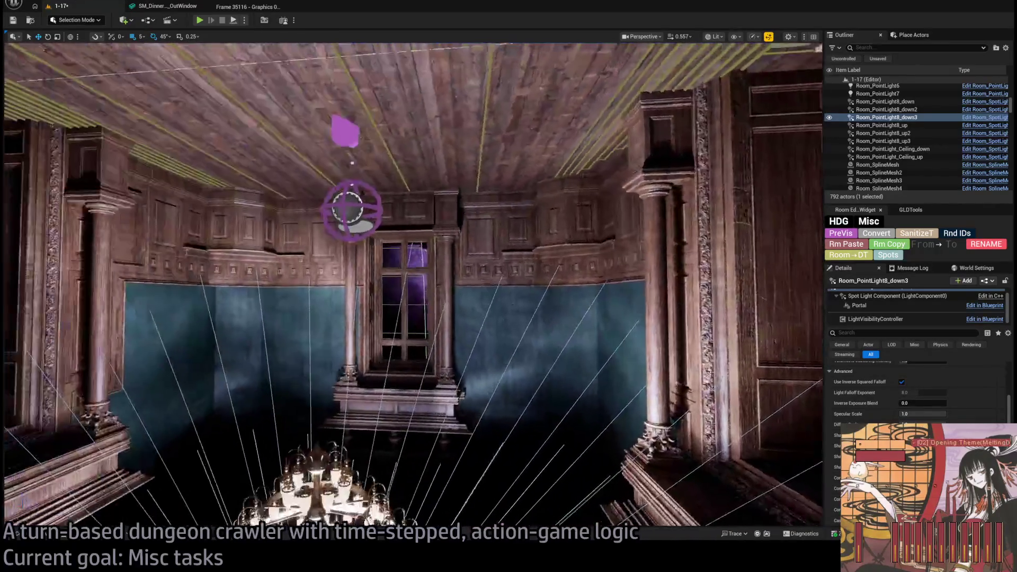
scroll(945, 405, "up", 3)
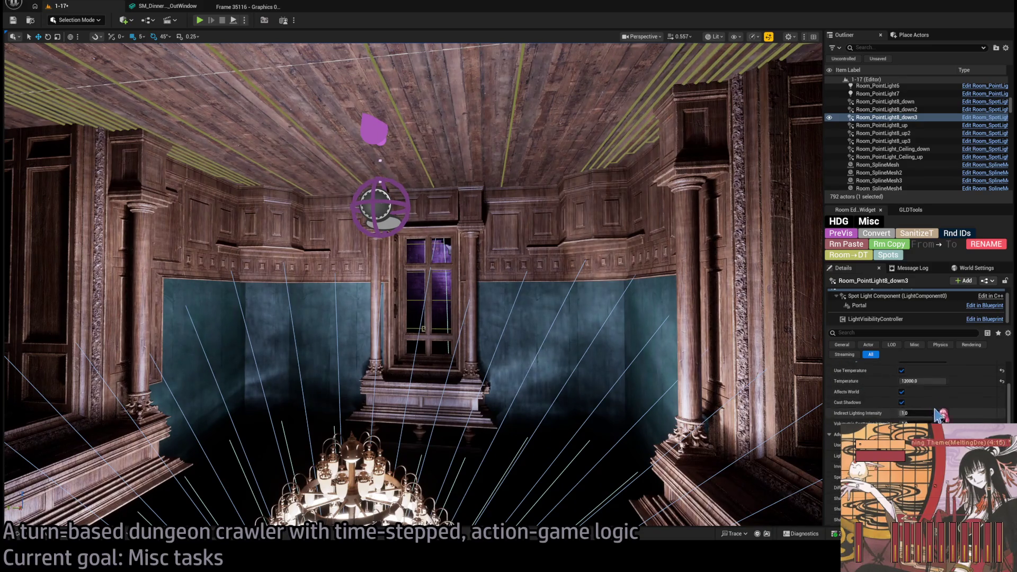
scroll(945, 404, "up", 4)
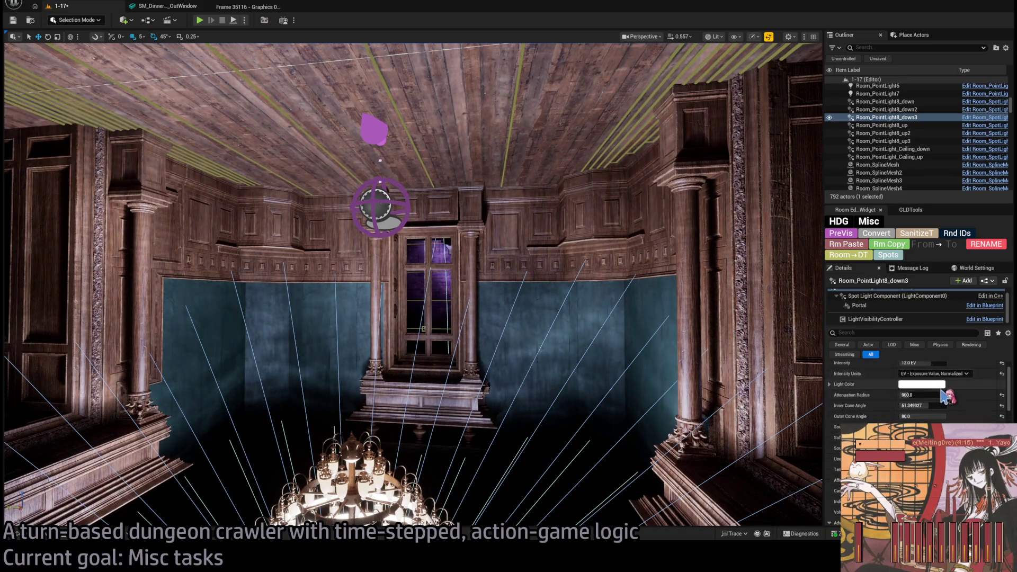
- Drag the spotlight's Attenuation Radius from 900 down to 625.78 and review its light properties
mouse_move(933, 394)
left_mouse_down()
mouse_move(898, 394)
mouse_move(911, 394)
left_mouse_up()
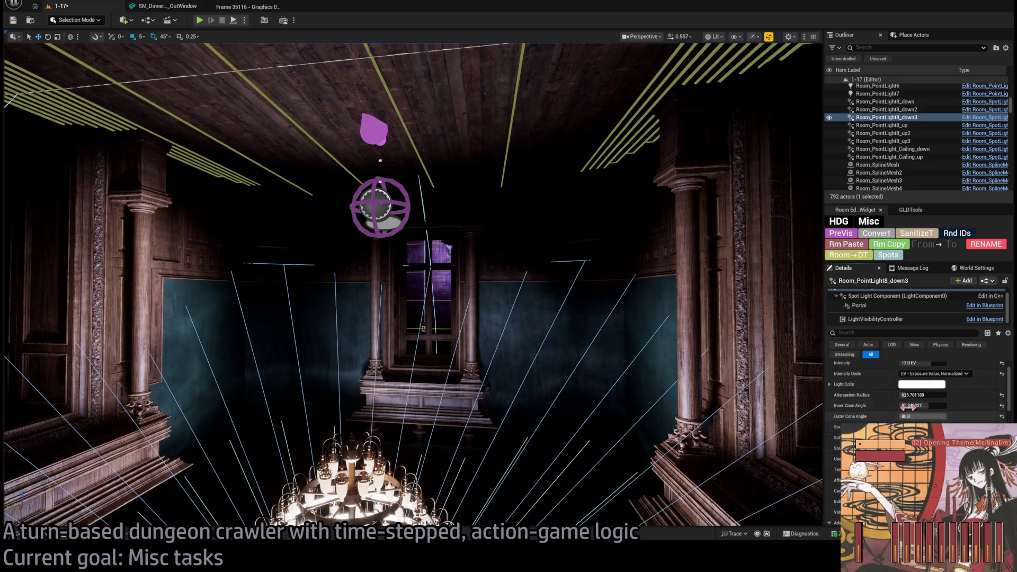
scroll(917, 392, "down", 2)
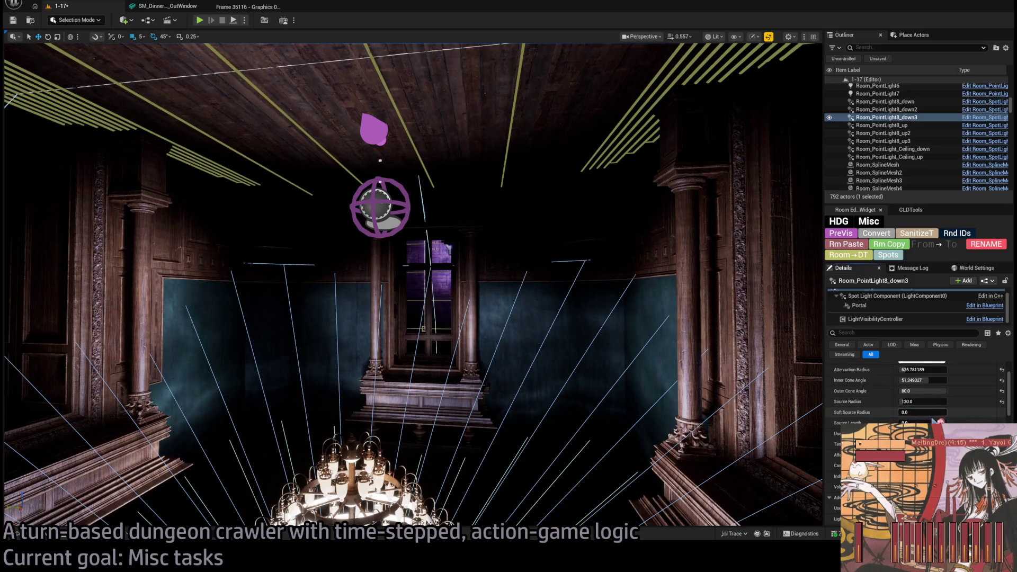
scroll(934, 420, "down", 4)
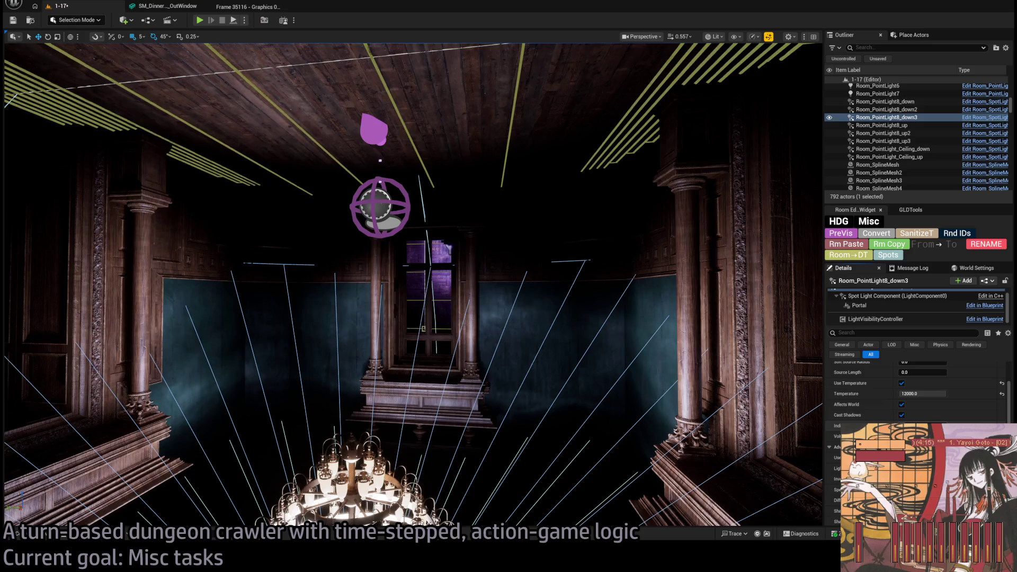
scroll(916, 392, "down", 4)
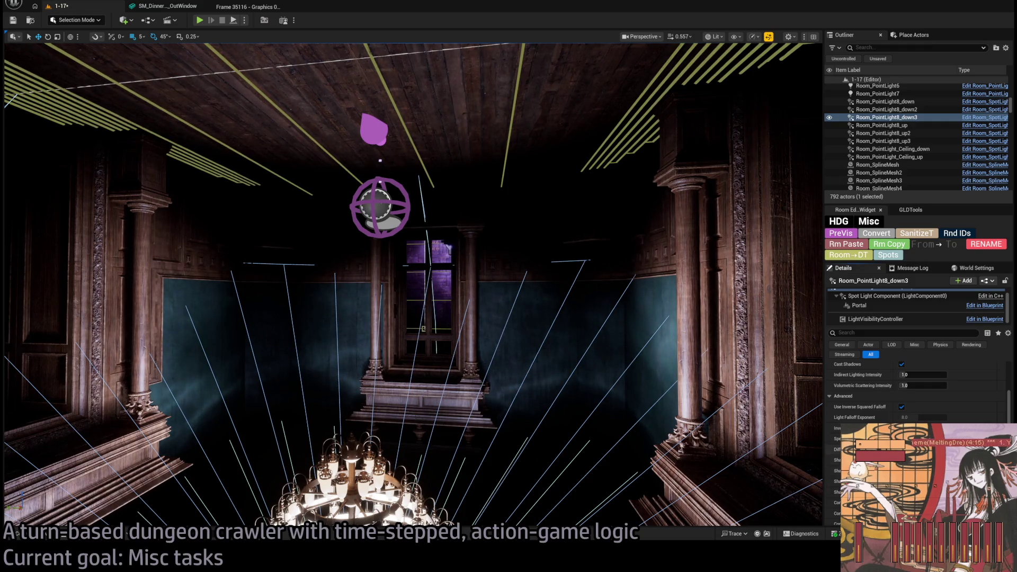
scroll(916, 392, "down", 3)
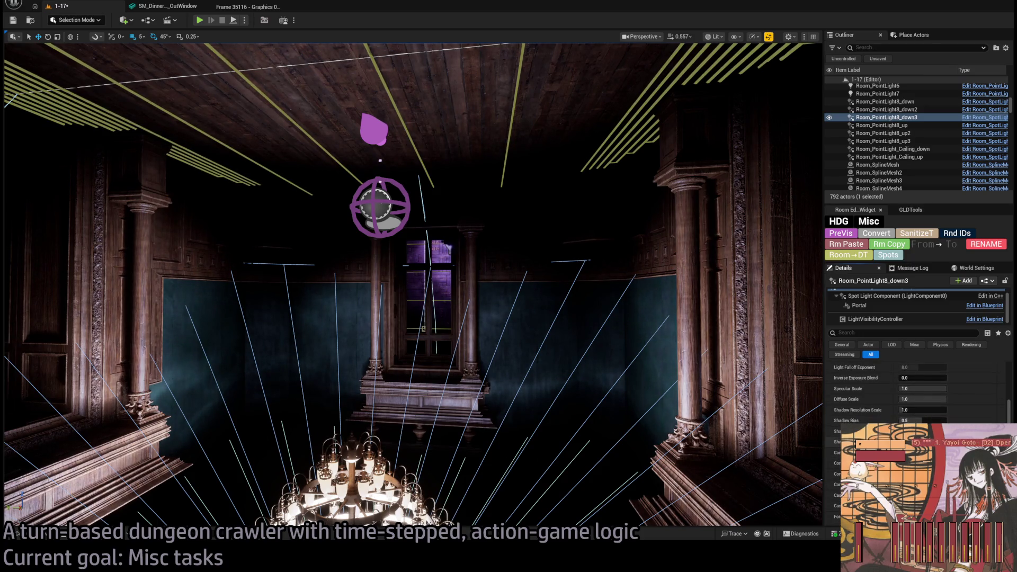
scroll(916, 392, "down", 3)
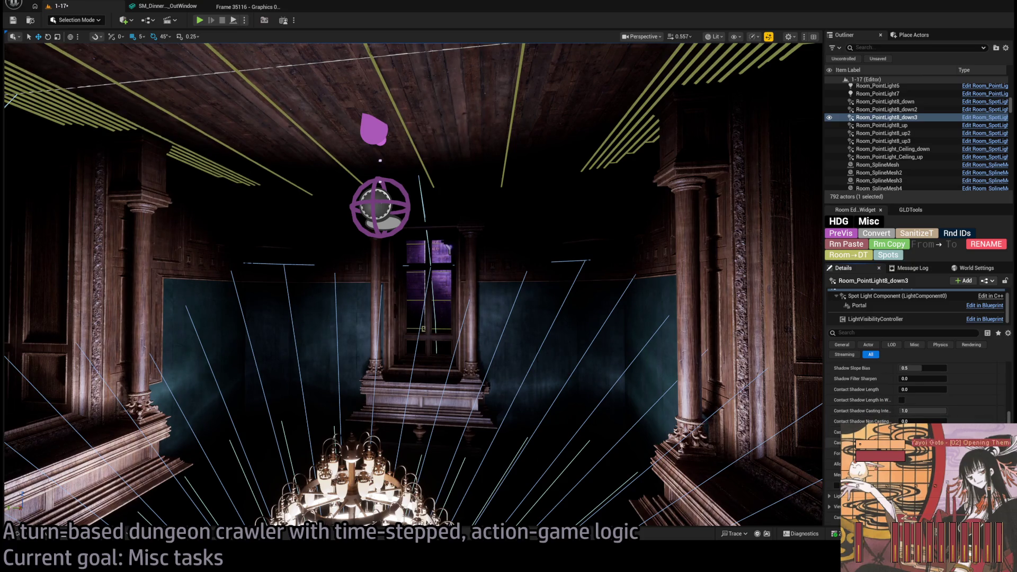
scroll(866, 419, "down", 6)
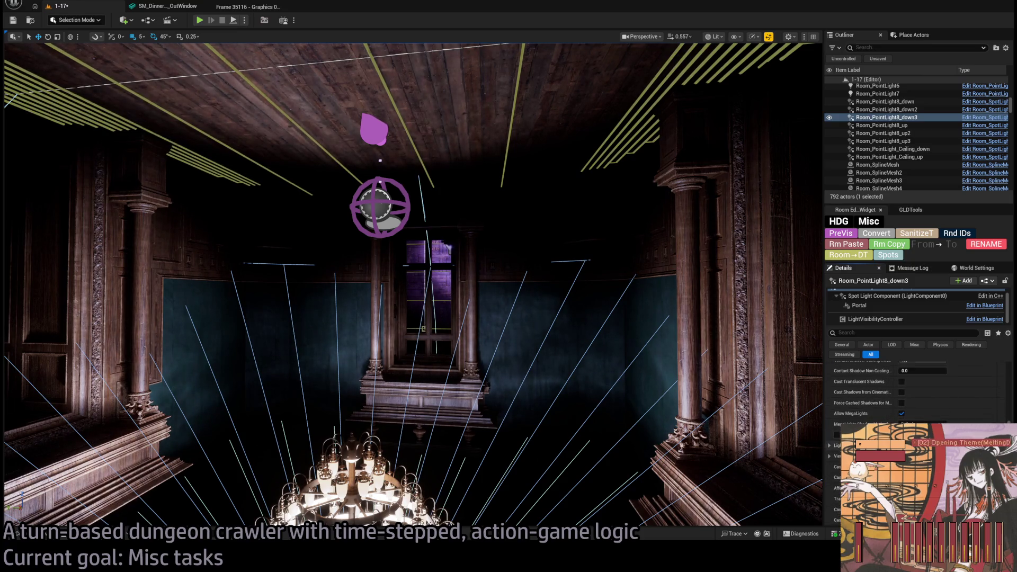
scroll(869, 420, "down", 3)
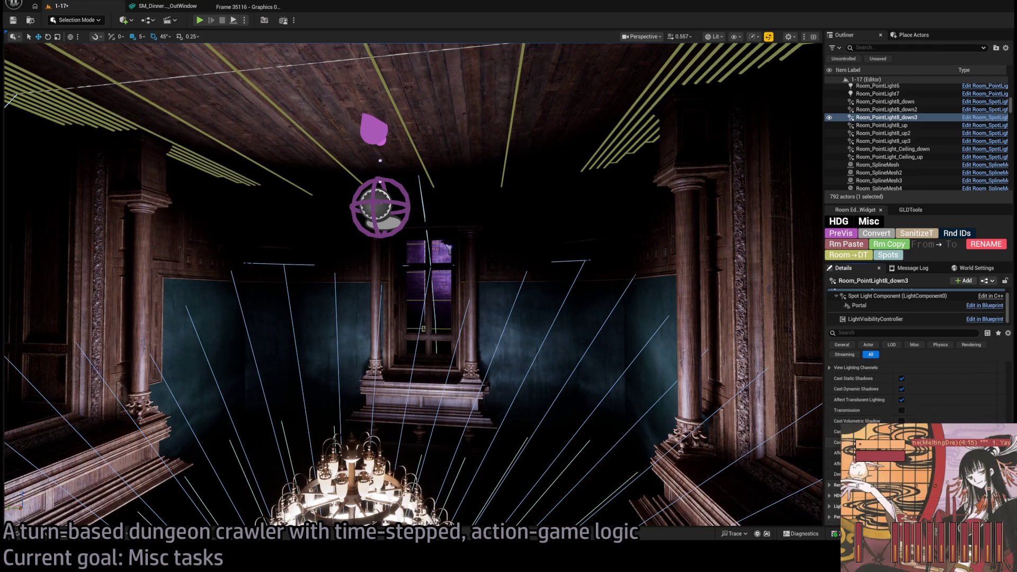
scroll(837, 433, "down", 3)
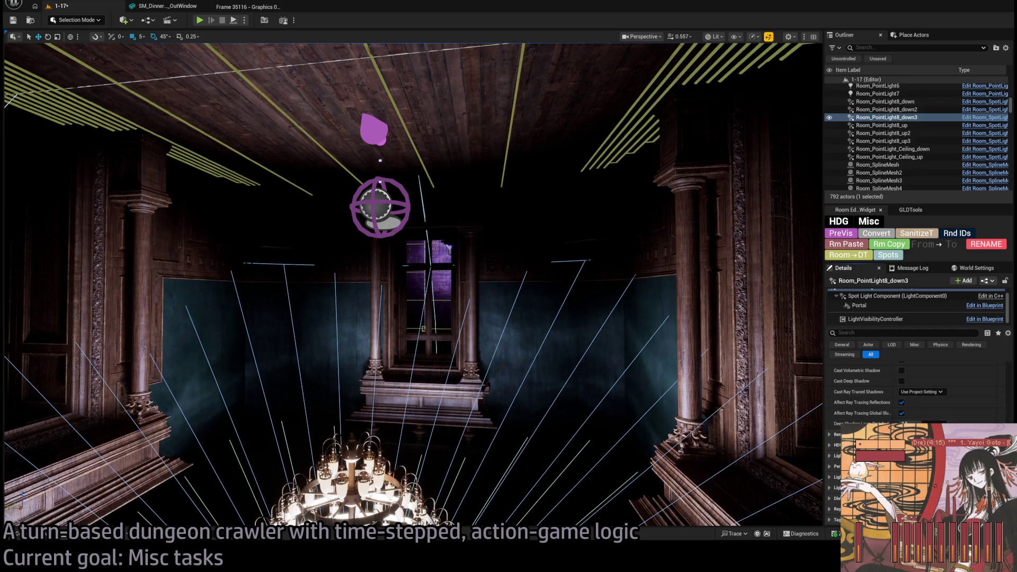
scroll(869, 398, "down", 3)
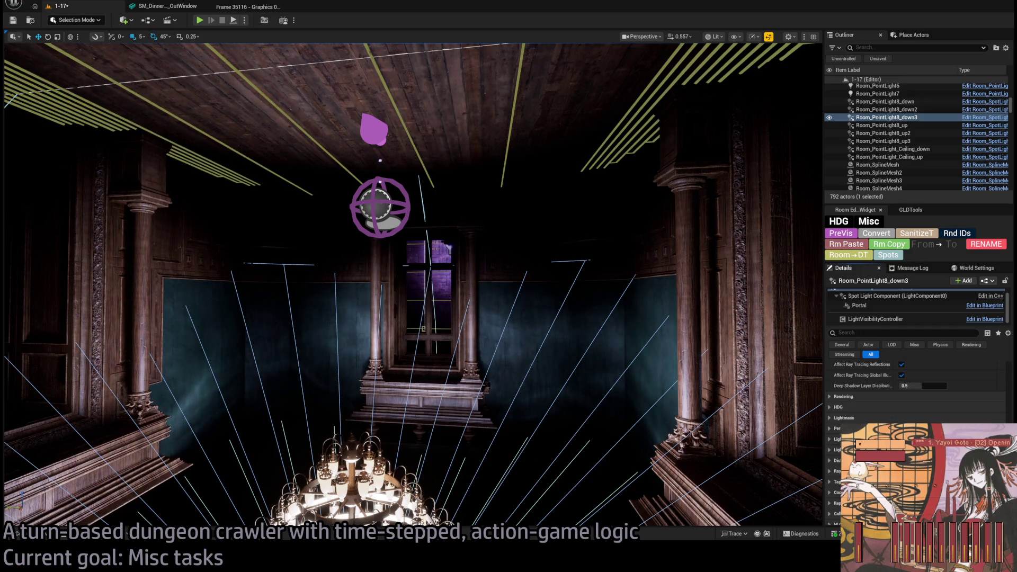
- Expand a collapsed light property group and fold away the ray tracing group
left_click(831, 449)
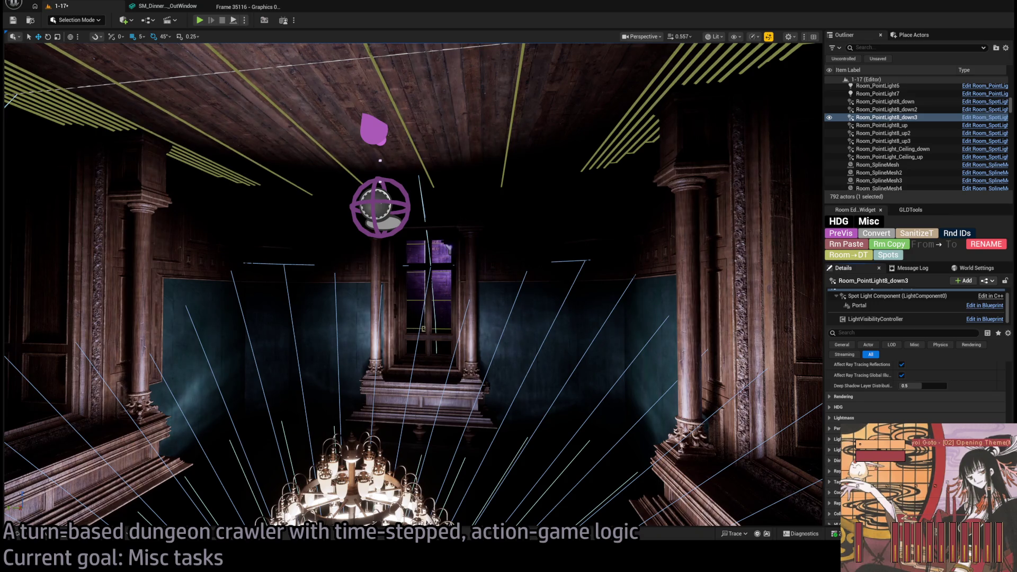
scroll(869, 392, "down", 2)
left_click(830, 433)
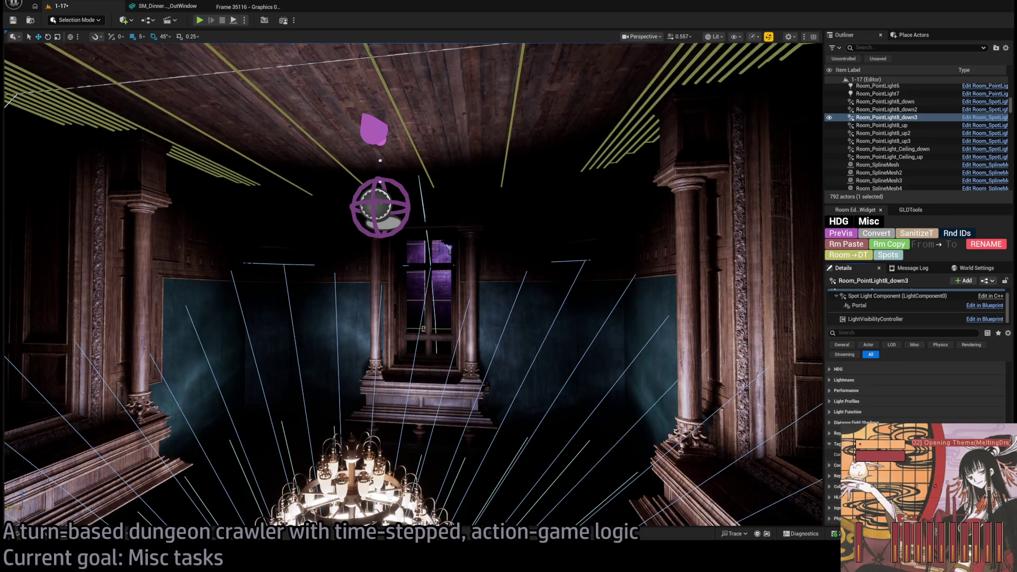
scroll(917, 392, "down", 5)
scroll(916, 392, "up", 5)
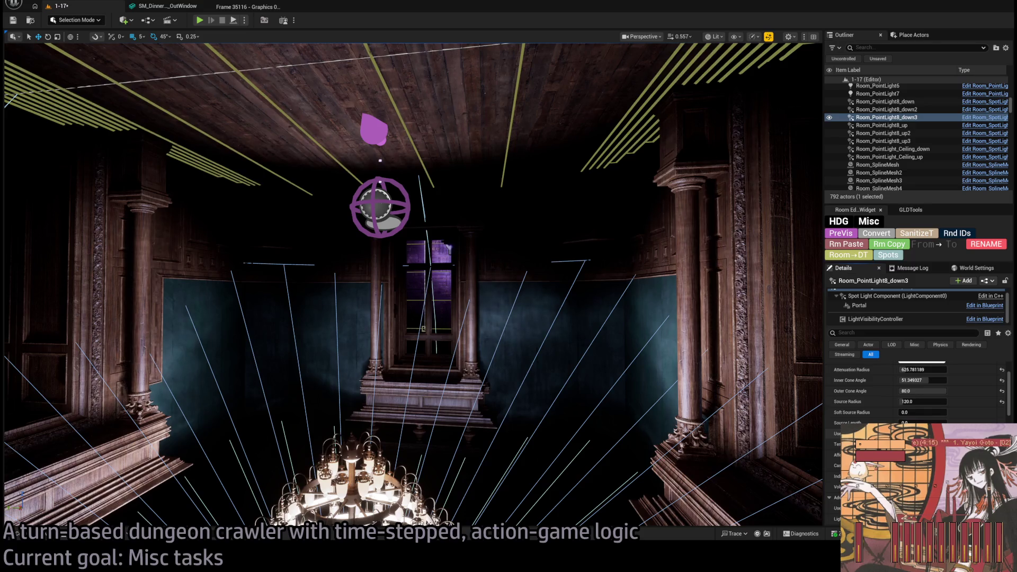
scroll(916, 392, "up", 2)
- Compare an Attenuation Radius of 16384, then revert it to about 626
key("ctrl+z")
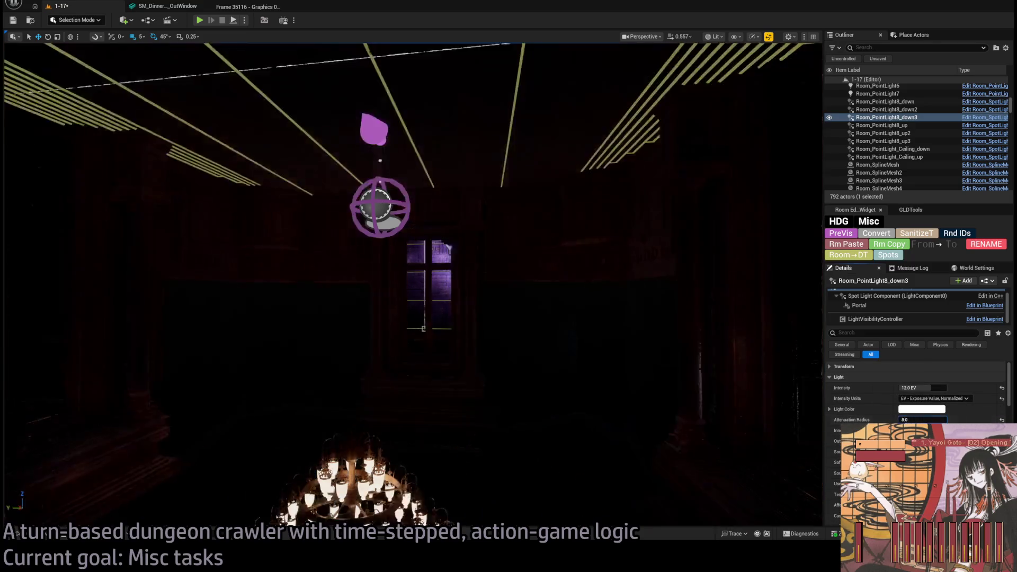
key("ctrl+y")
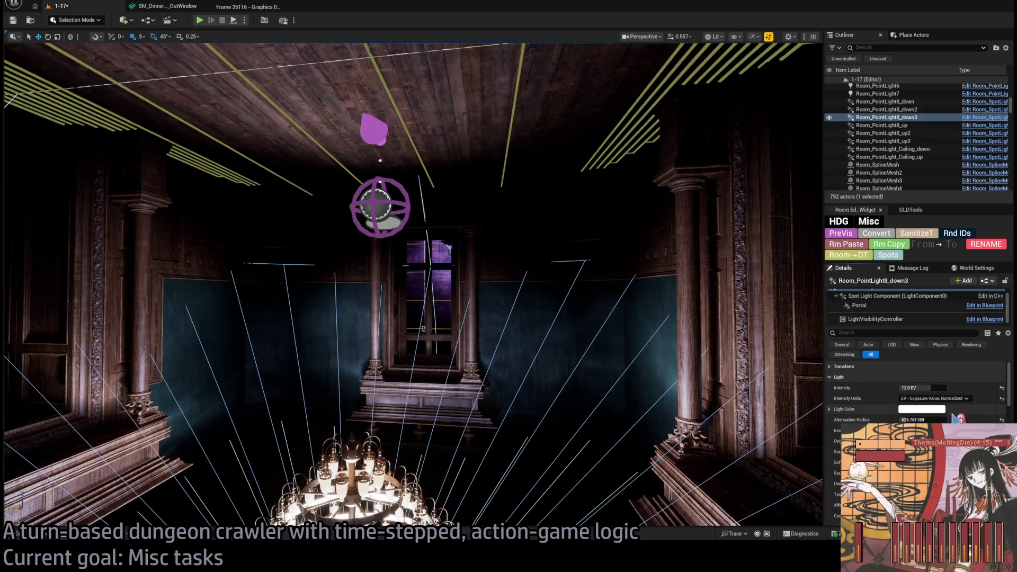
scroll(957, 418, "down", 2)
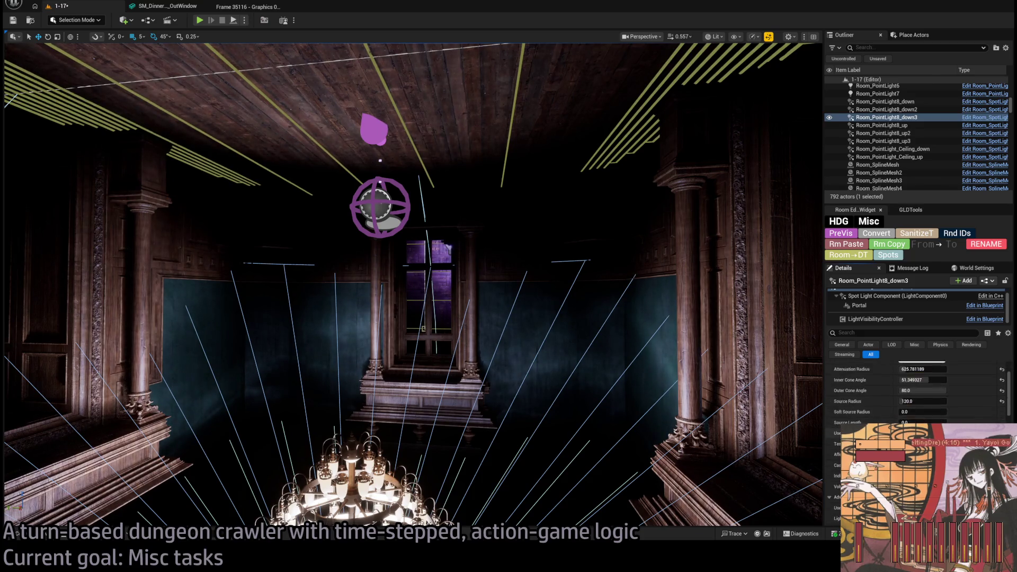
scroll(958, 418, "down", 5)
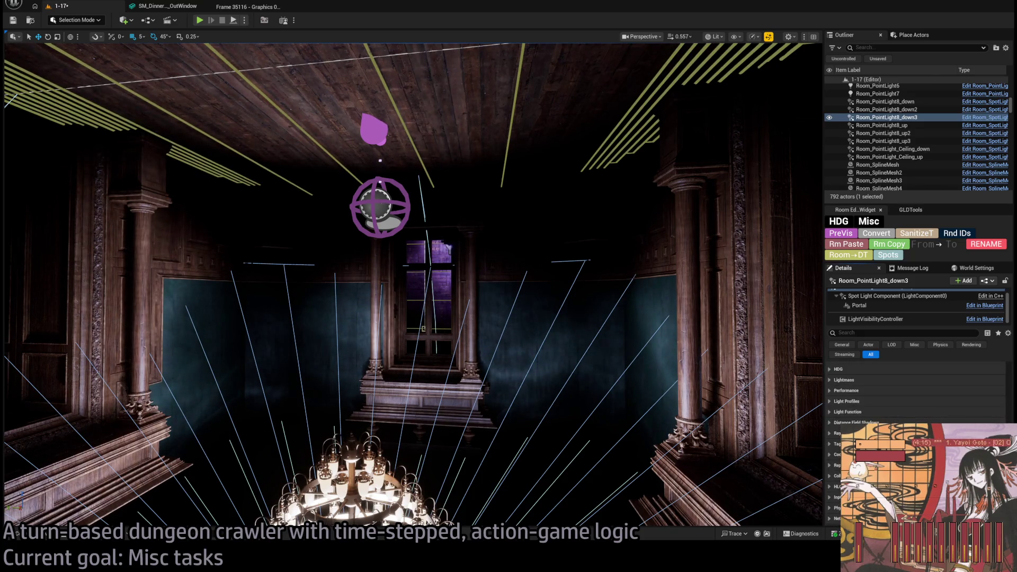
scroll(917, 392, "up", 3)
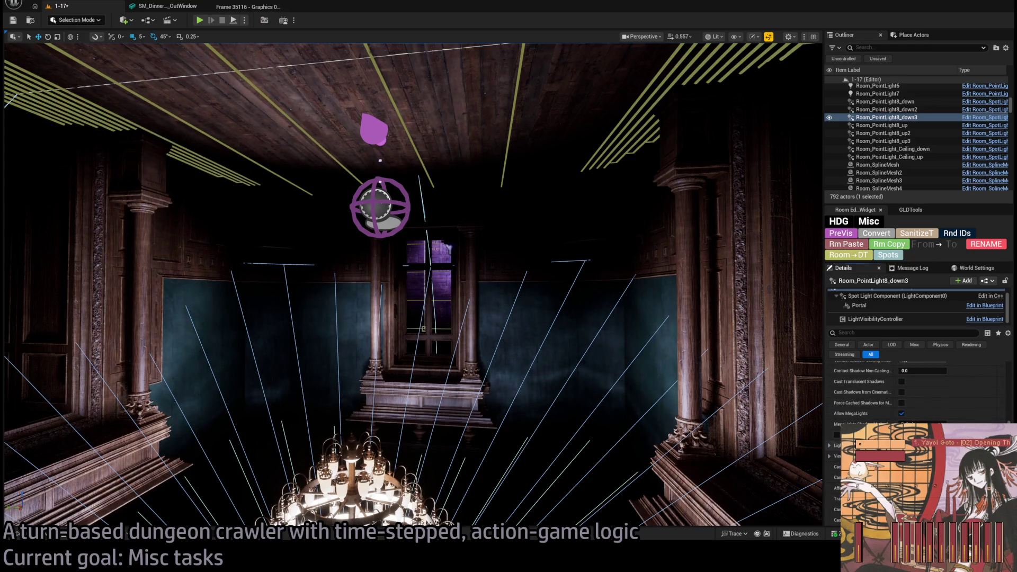
scroll(916, 392, "up", 3)
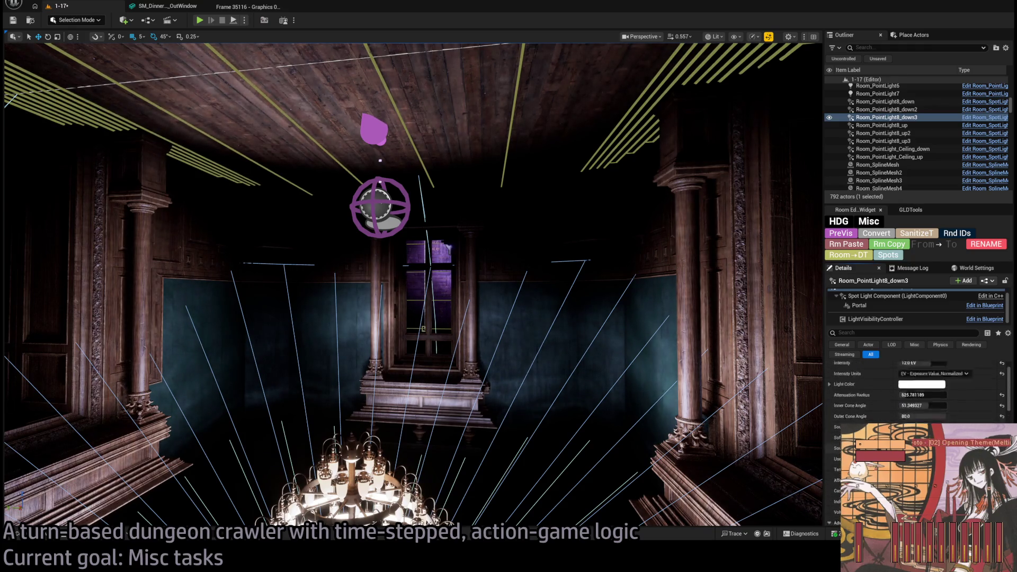
scroll(847, 402, "up", 3)
- Collapse and reopen the Light category and set Intensity Units to Unitless
left_click(836, 377)
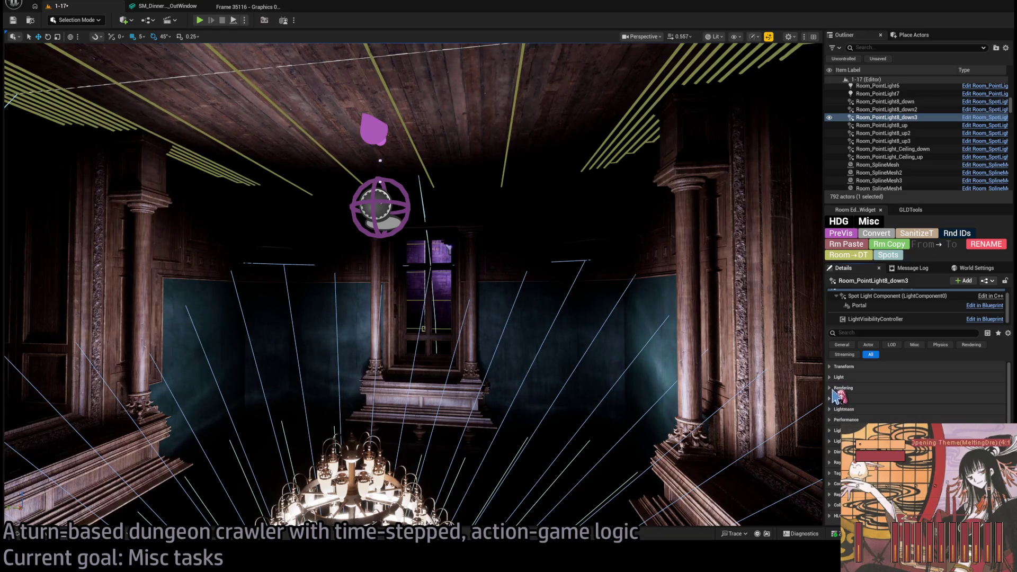
left_click(835, 377)
scroll(900, 403, "down", 5)
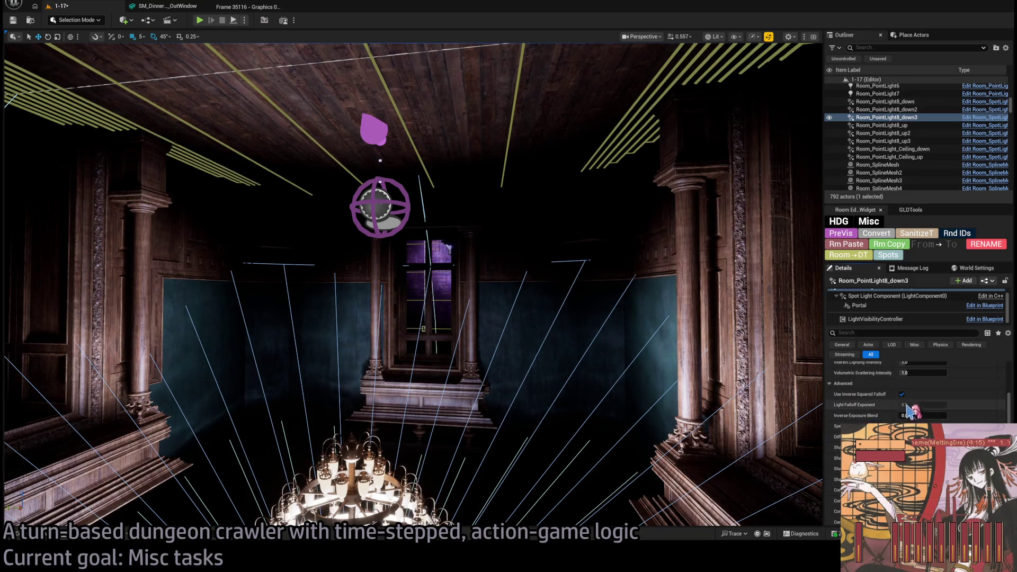
scroll(910, 411, "up", 4)
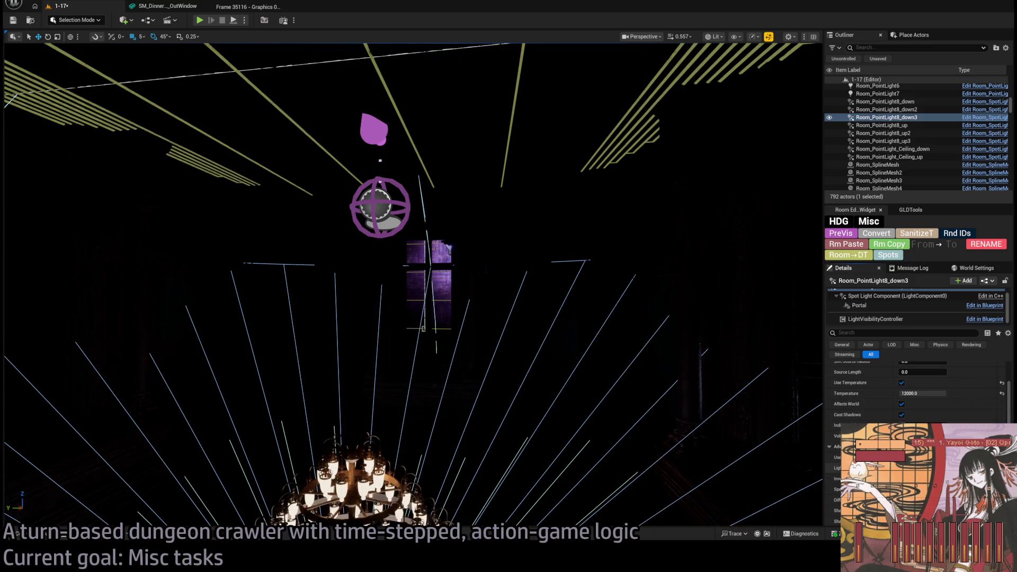
scroll(939, 405, "up", 4)
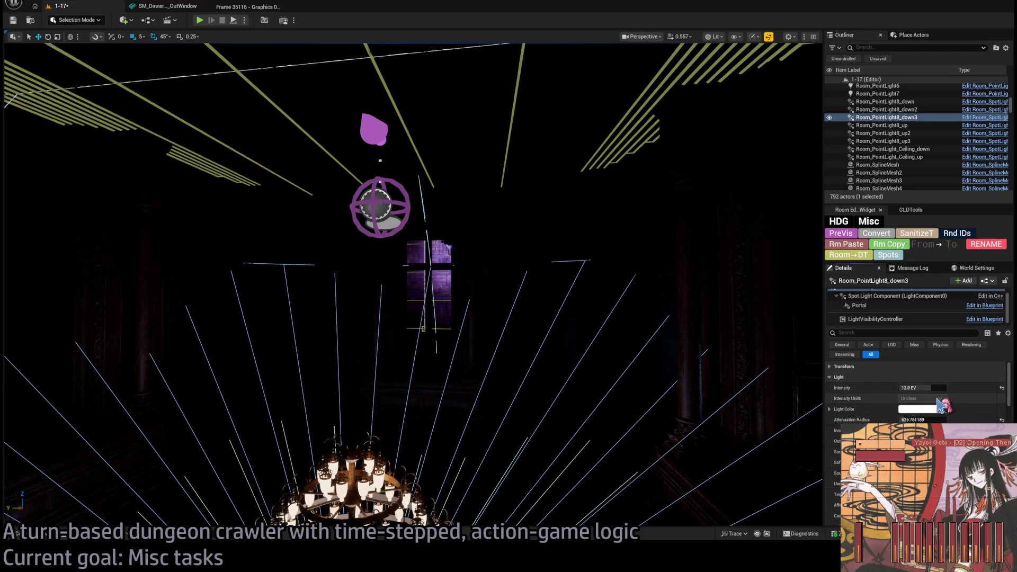
- Set the spotlight intensity to 500 and nudge the attenuation radius slightly larger
mouse_move(922, 387)
left_mouse_down()
mouse_move(948, 389)
mouse_move(938, 388)
mouse_move(967, 405)
left_mouse_up()
type("500")
key("Return")
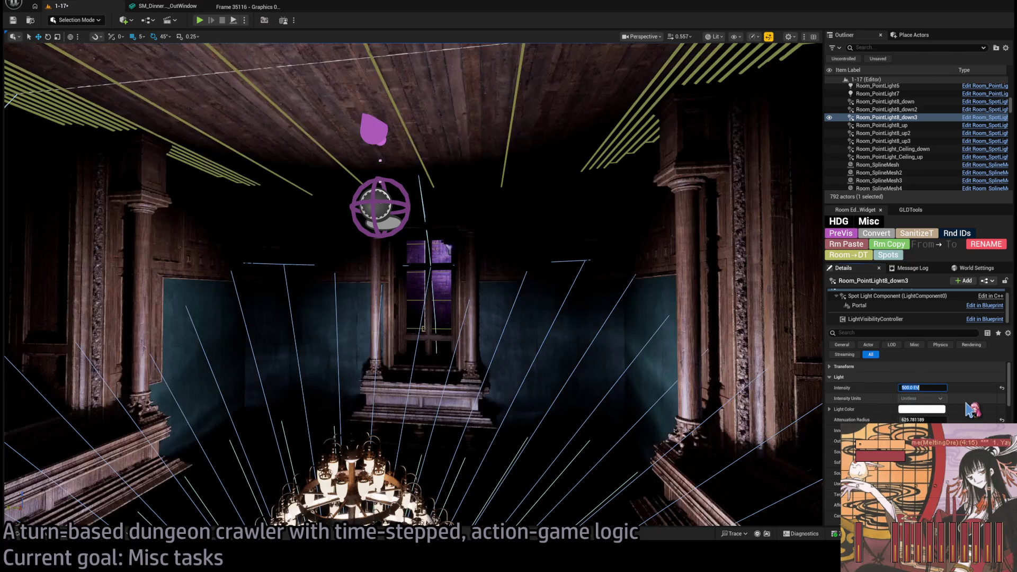
left_click_drag(933, 419, 936, 419)
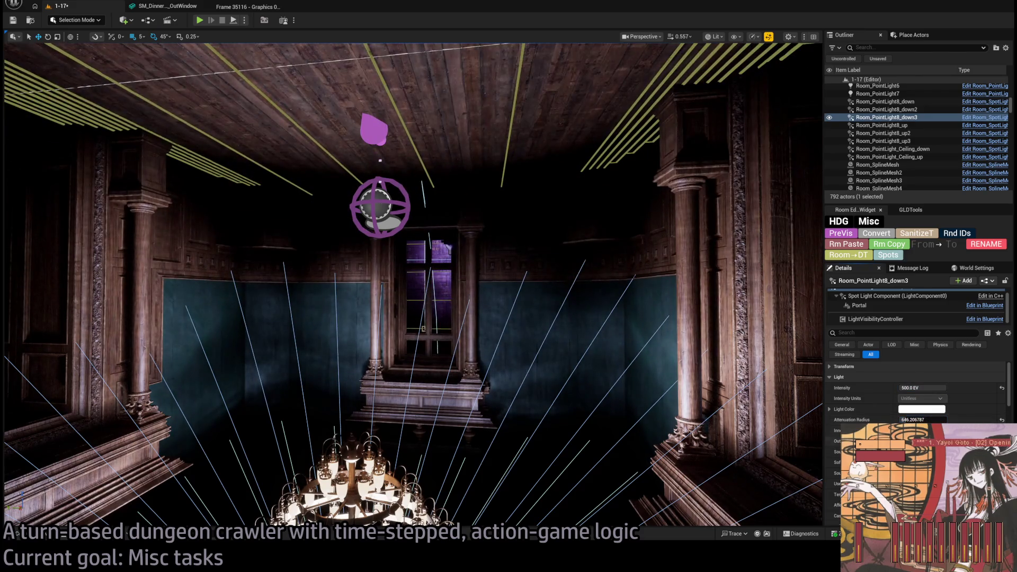
- Raise Light Falloff Exponent to about 7.46 with Use Inverse Squared Falloff enabled
scroll(937, 419, "down", 3)
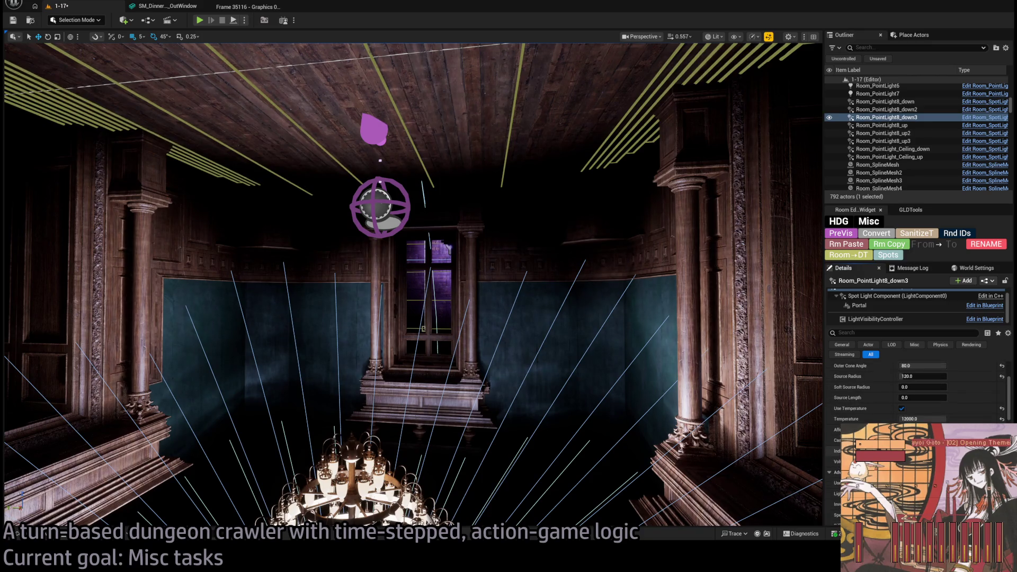
scroll(928, 411, "down", 4)
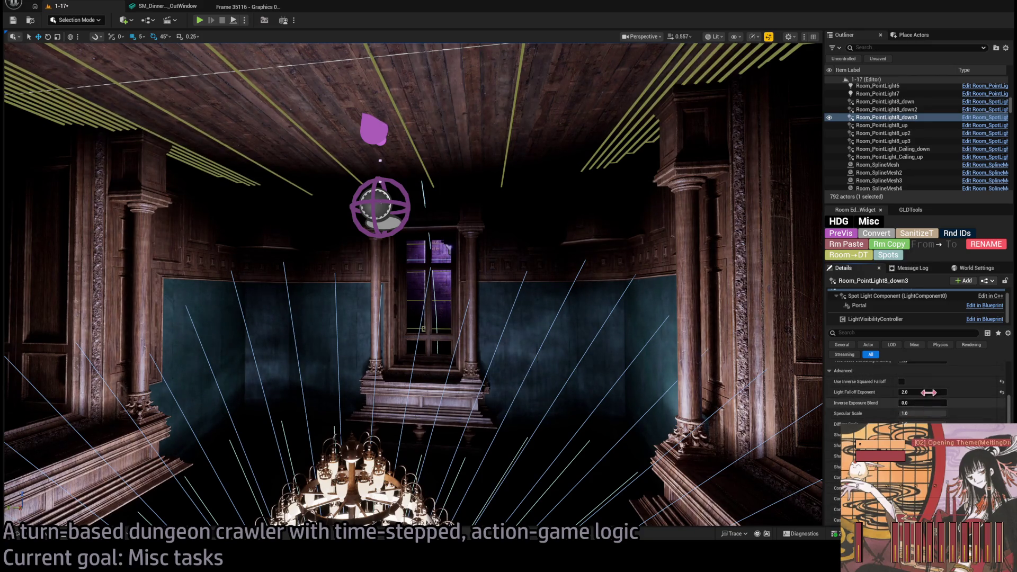
mouse_move(927, 403)
left_mouse_down()
mouse_move(953, 403)
mouse_move(914, 391)
mouse_move(927, 390)
left_mouse_up()
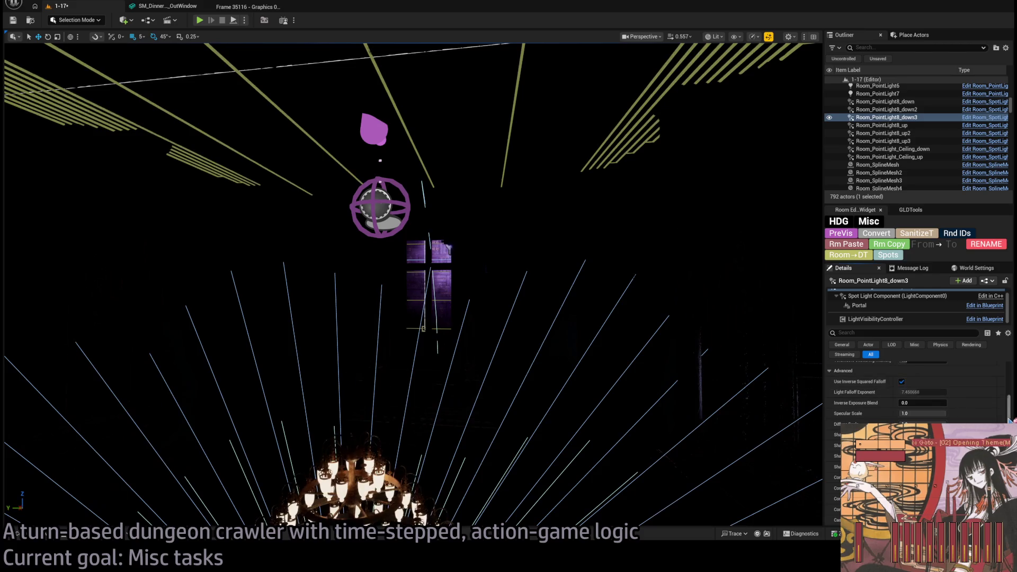
- Set the spotlight back to 12.0 EV intensity with an attenuation radius of about 771
scroll(908, 388, "up", 5)
left_click(921, 387)
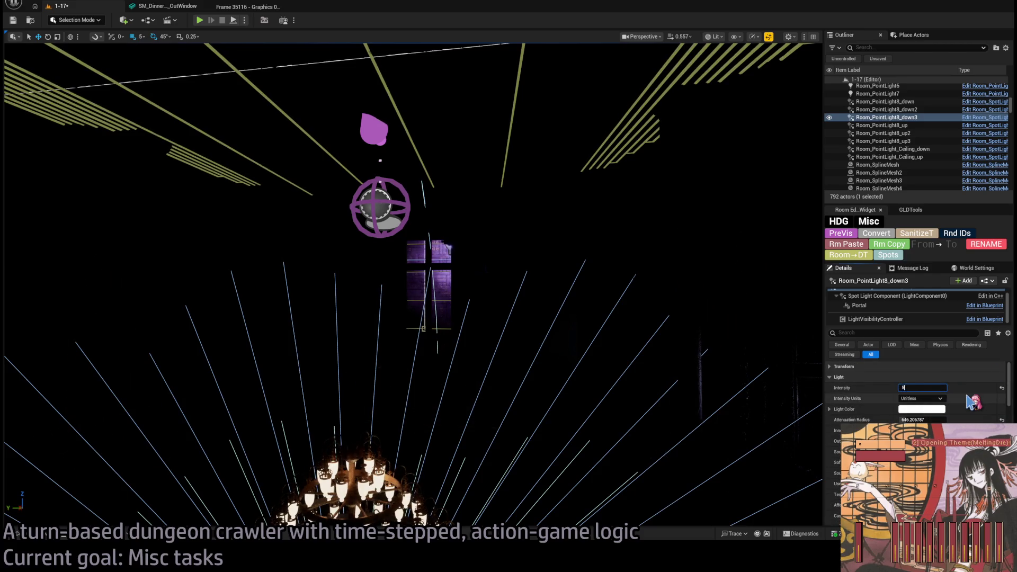
type("5")
key("Return")
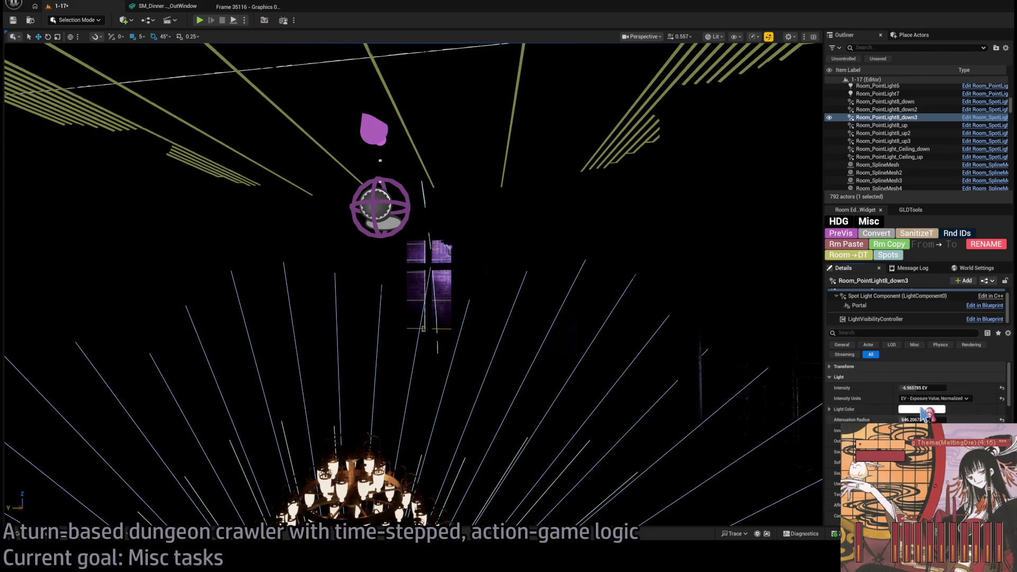
left_click_drag(916, 388, 932, 380)
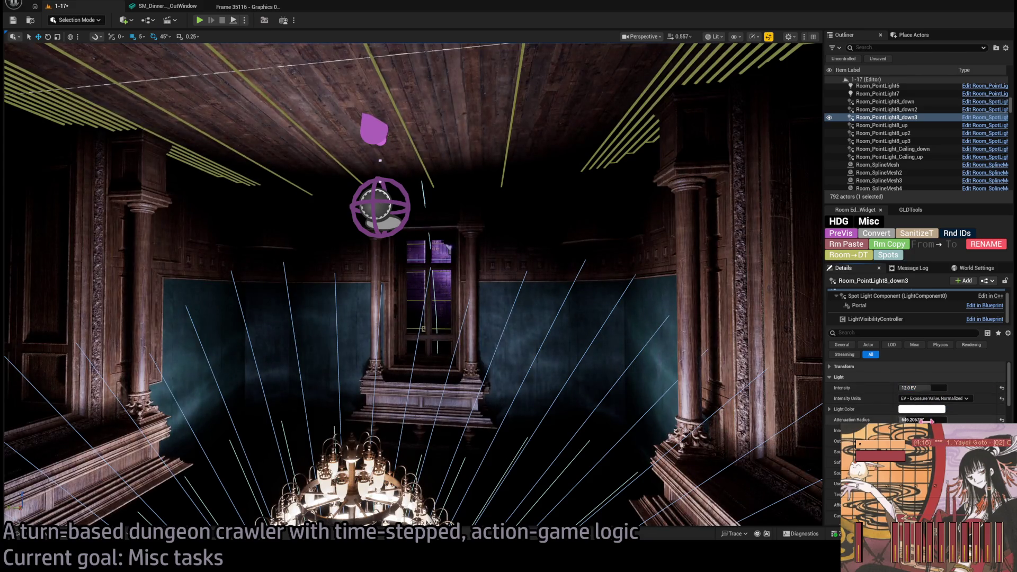
mouse_move(927, 420)
left_mouse_down()
mouse_move(941, 420)
mouse_move(928, 420)
left_mouse_up()
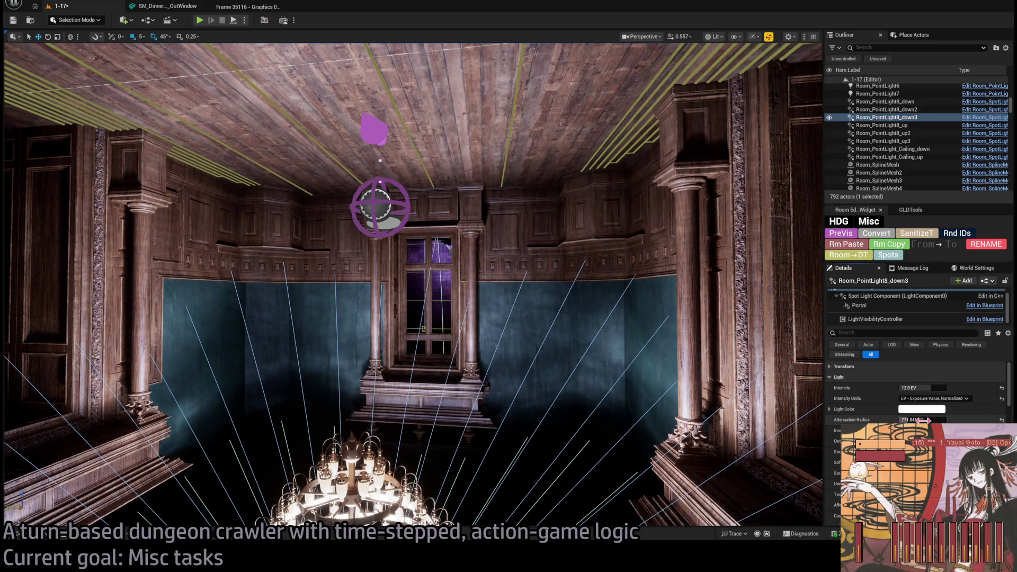
- Glance at the LightVisibilityController code in Rider, then return to the Unreal level
key("alt+Tab")
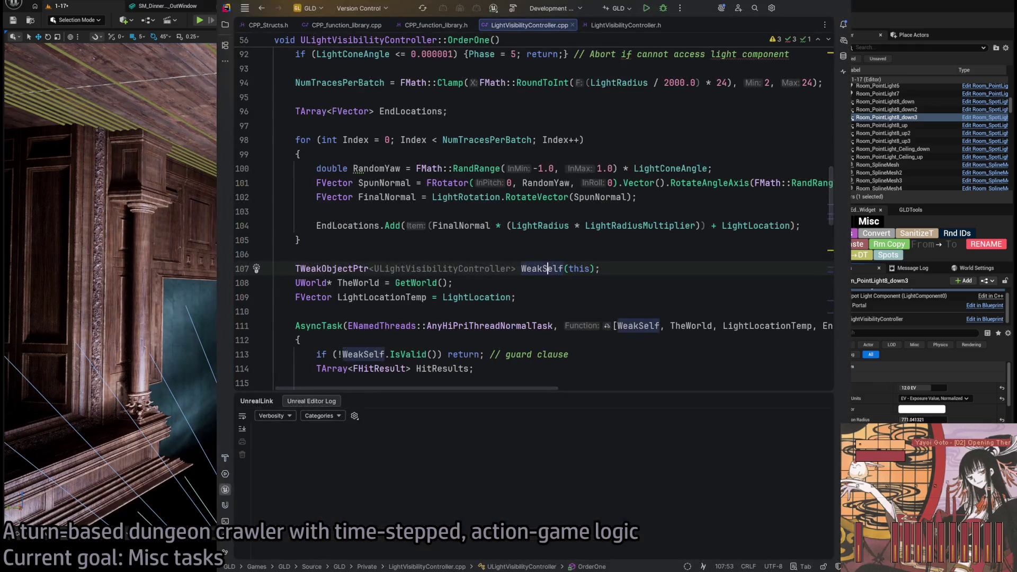
key("alt+Tab")
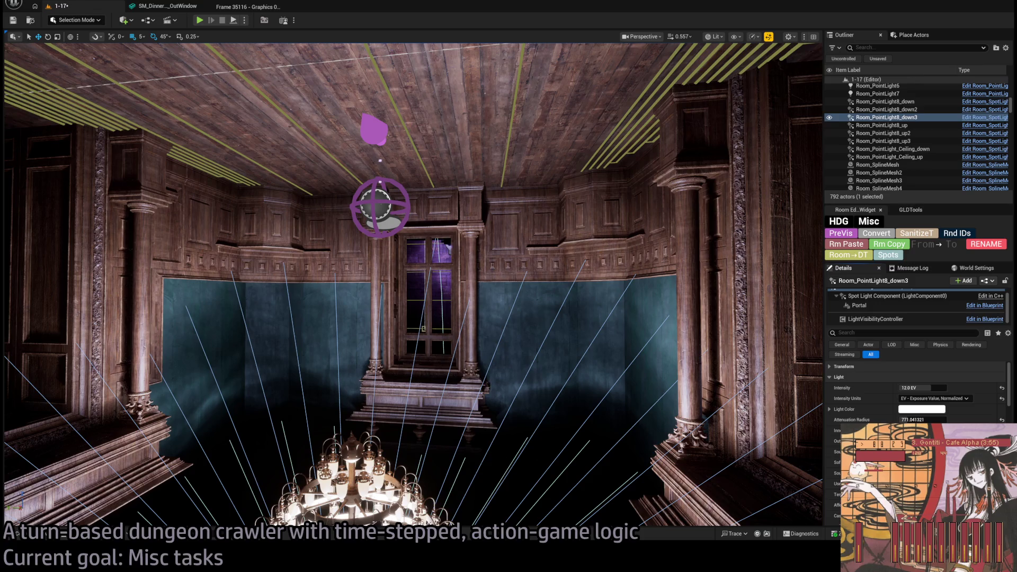
- Fly through the window, chandelier room and carved doorways to check the lighting, then bring up ChatGPT
key("w")
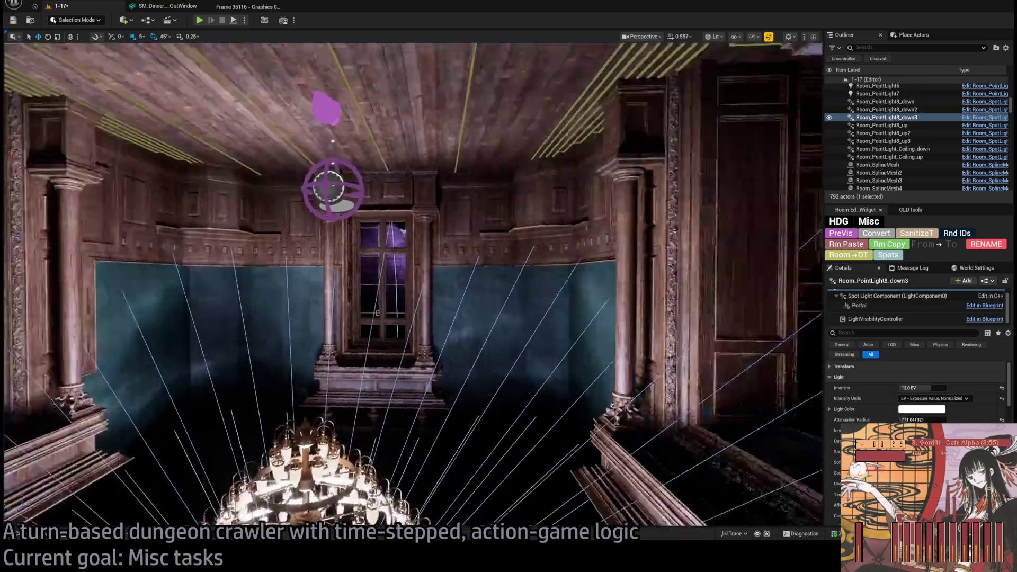
key("w")
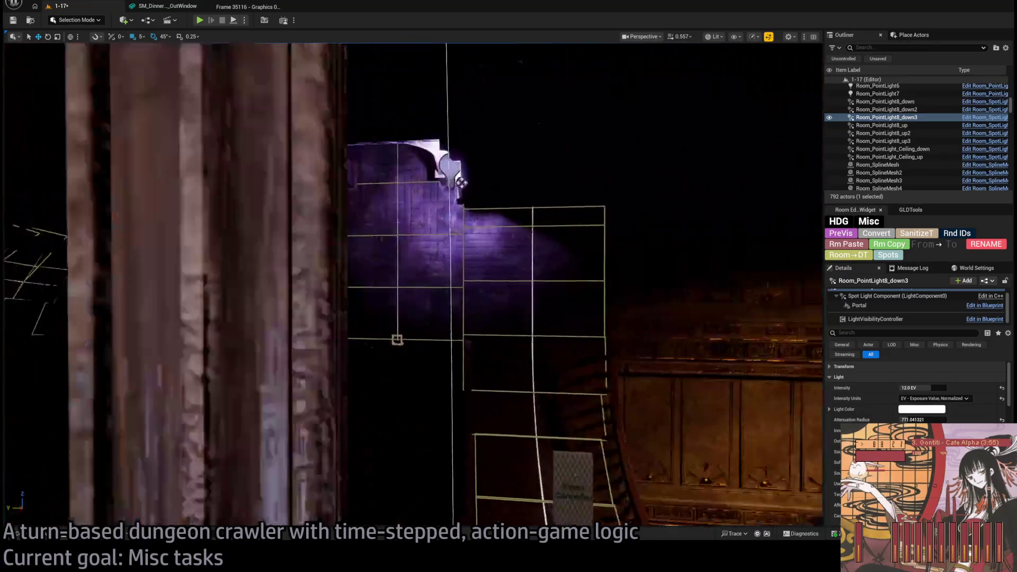
key("w")
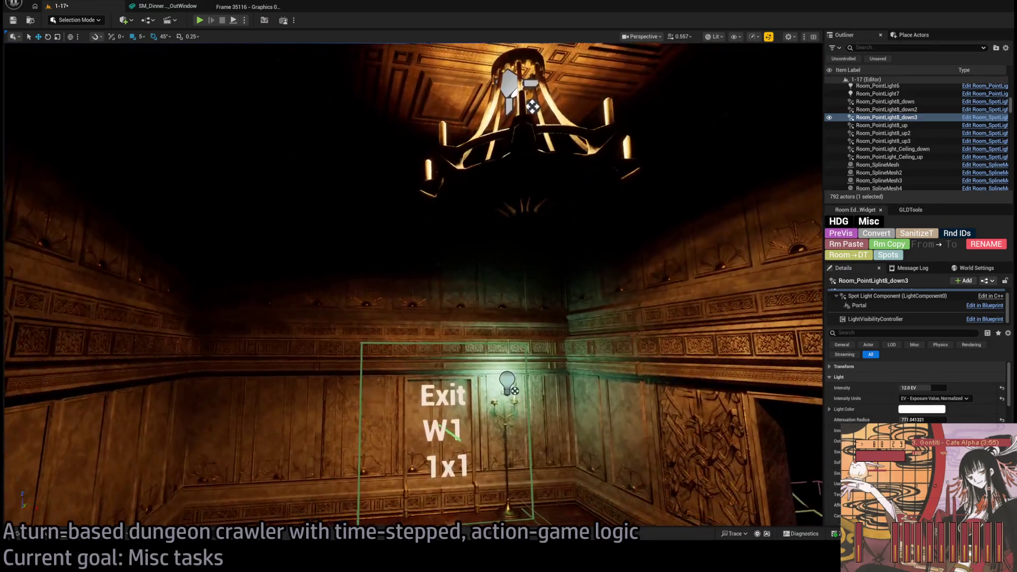
key("w")
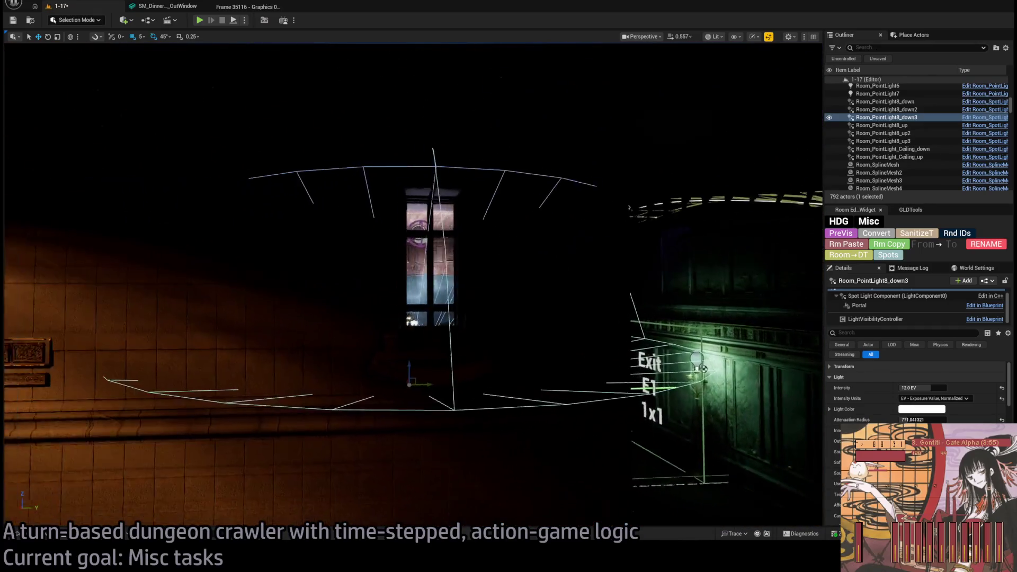
key("w")
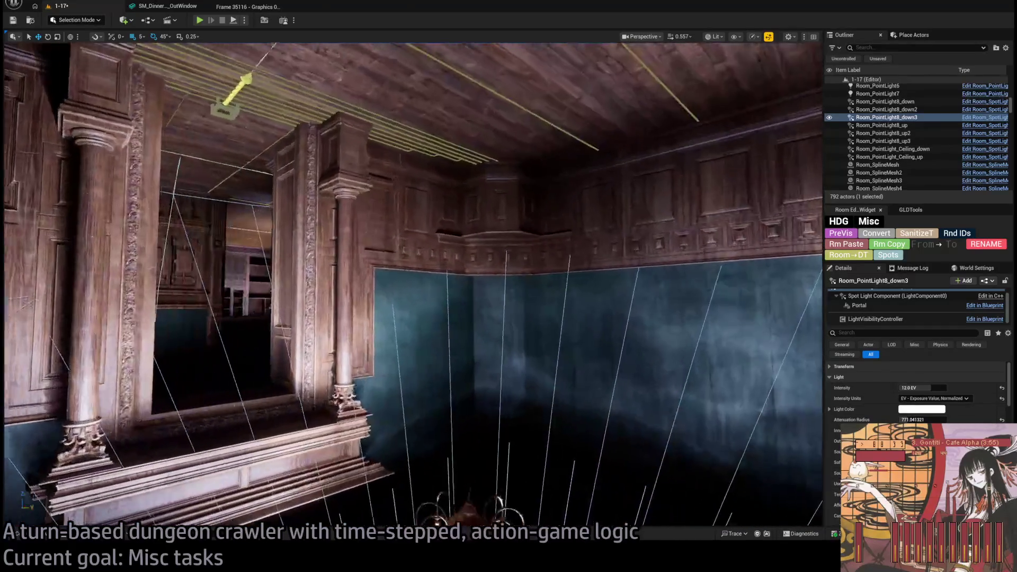
key("w")
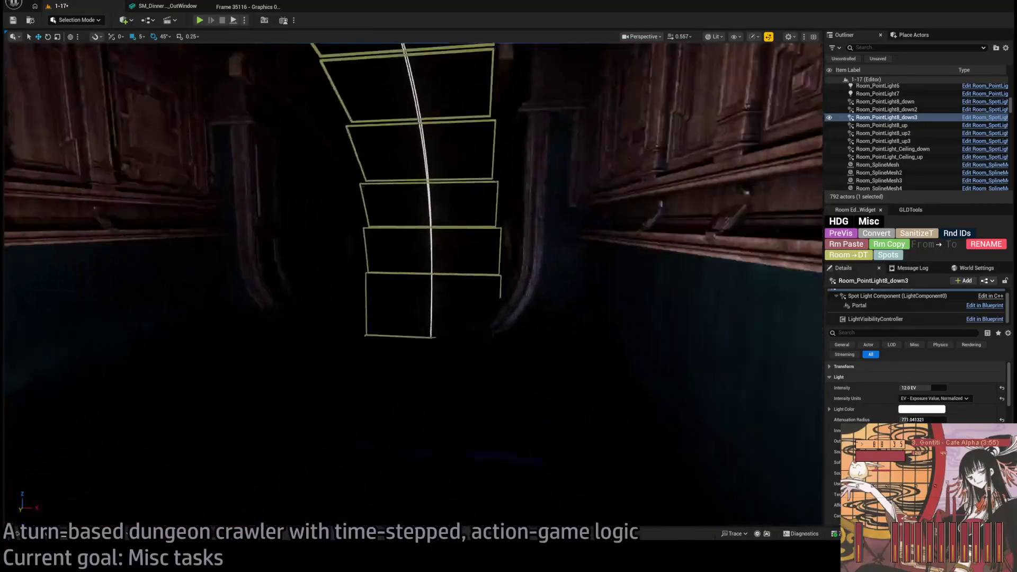
key("s")
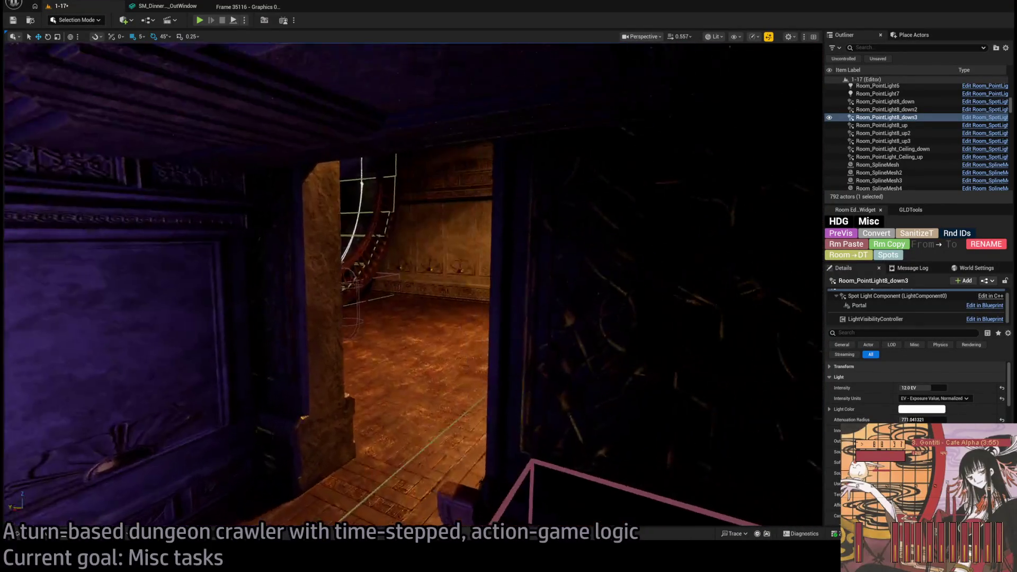
key("w")
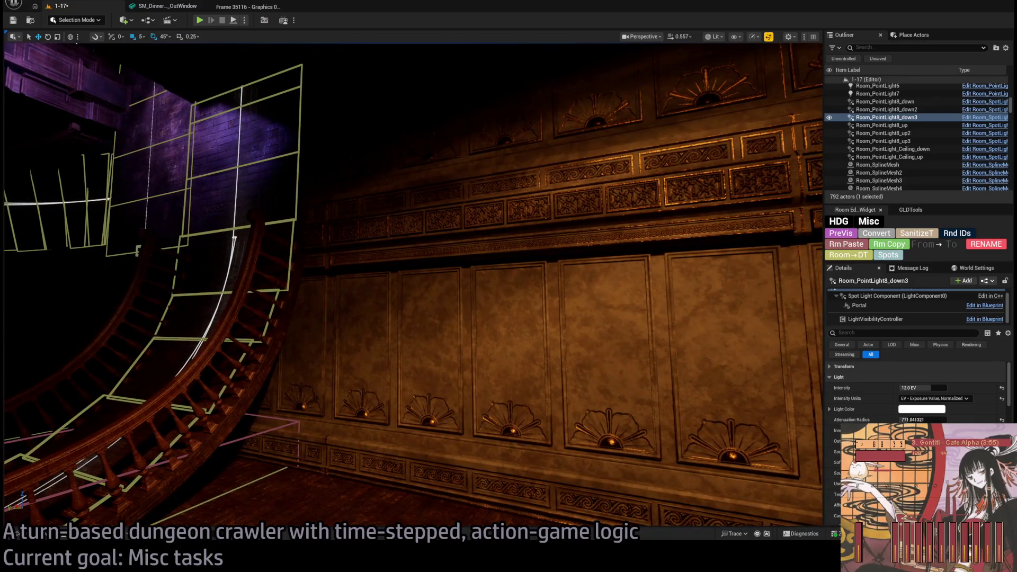
key("alt+Tab")
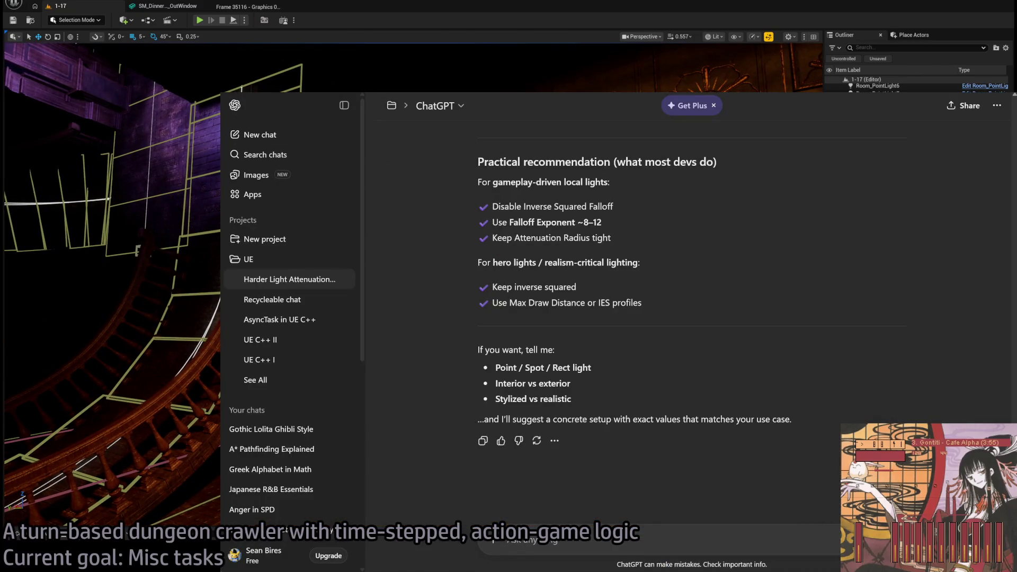
- Recheck ChatGPT's falloff-exponent advice, then return to Unreal and frame the selected spotlight
key("alt+Tab")
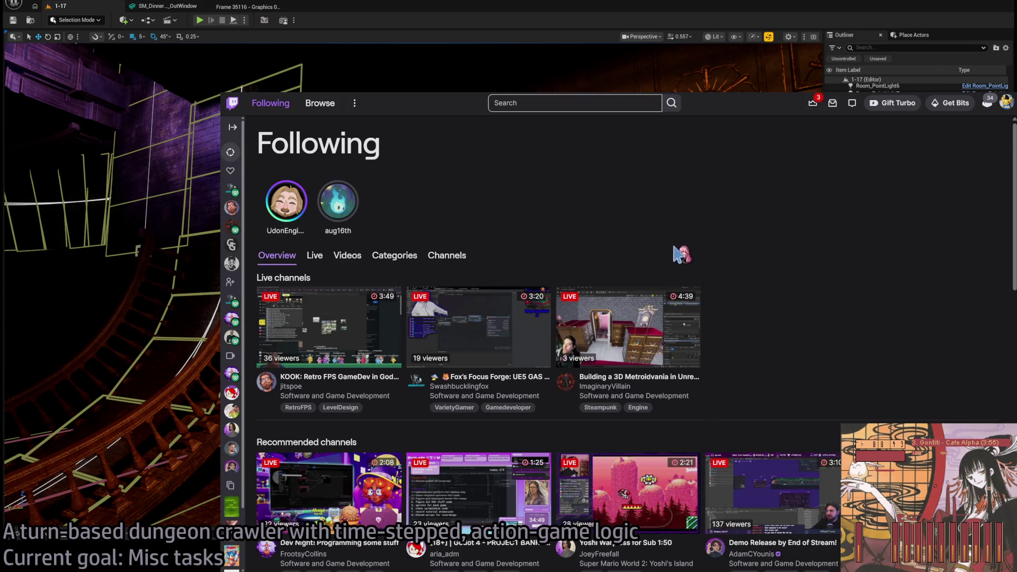
key("alt+Tab")
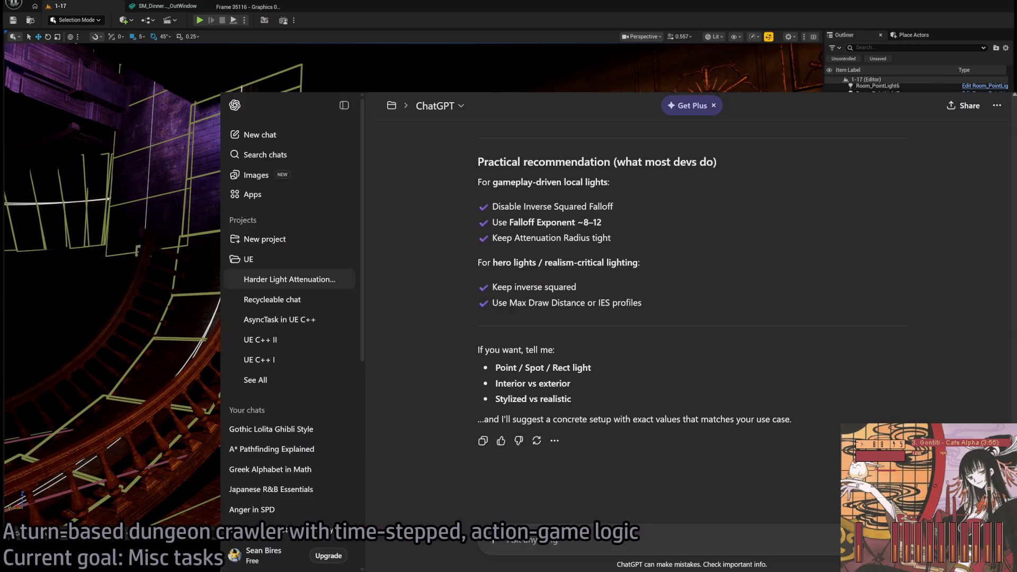
key("alt+Tab")
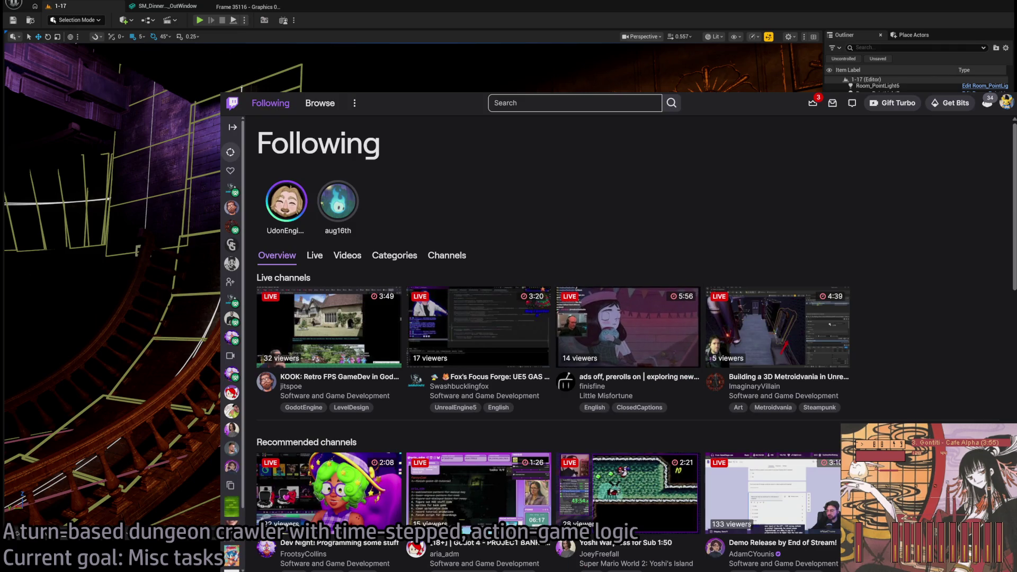
key("alt+Tab")
key("f")
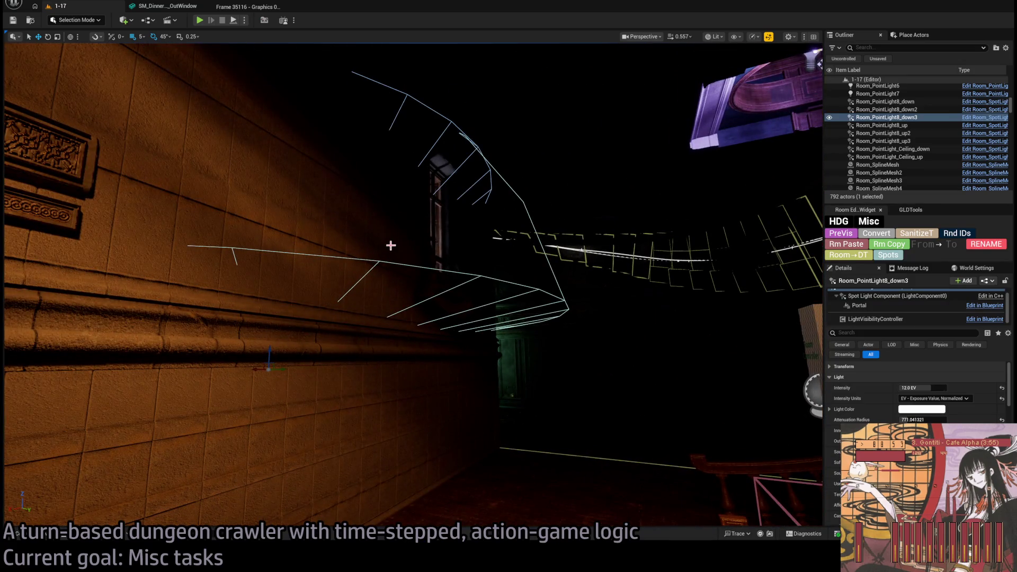
- Fly through the viewport past the spotlight cone and ladder, then down the railing corridor toward the chandelier
key("alt+Tab")
key("alt+Tab")
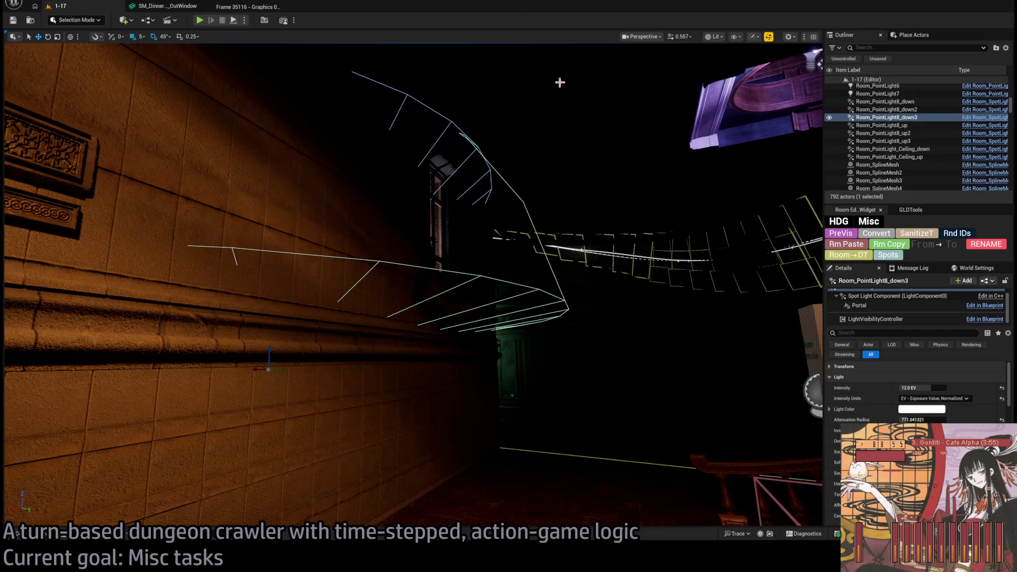
left_click_drag(560, 82, 560, 82)
key("w")
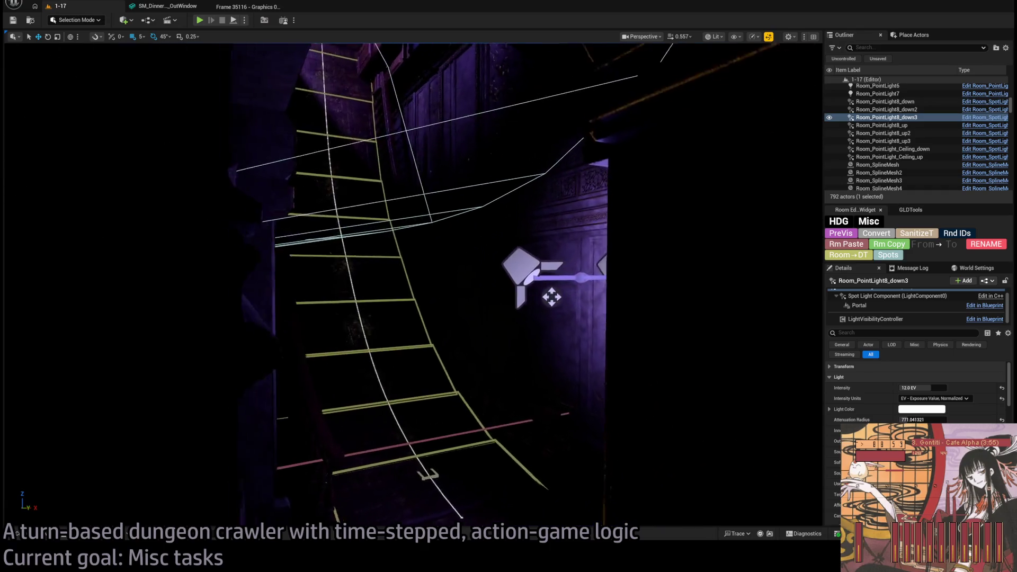
key("w")
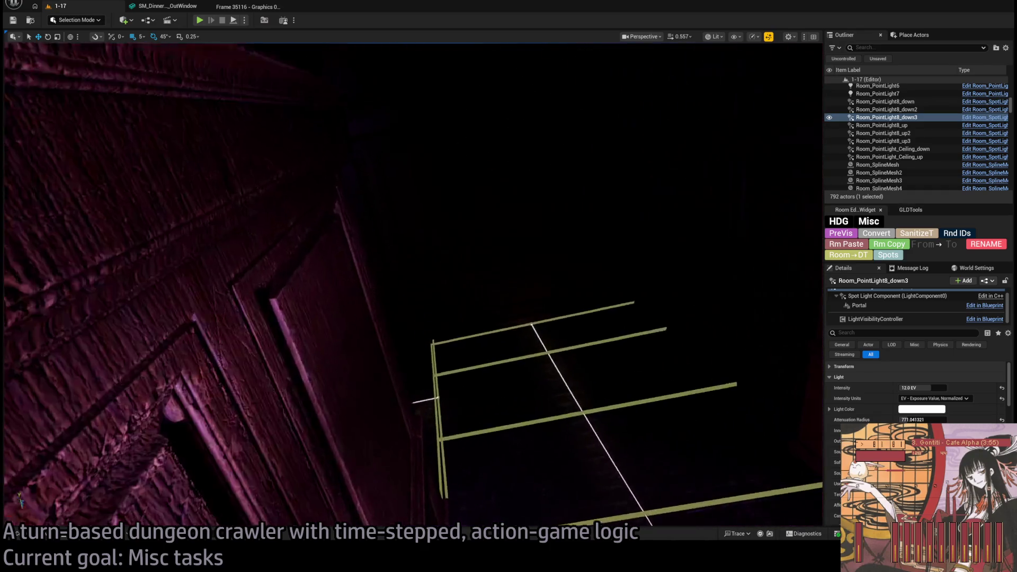
key("w")
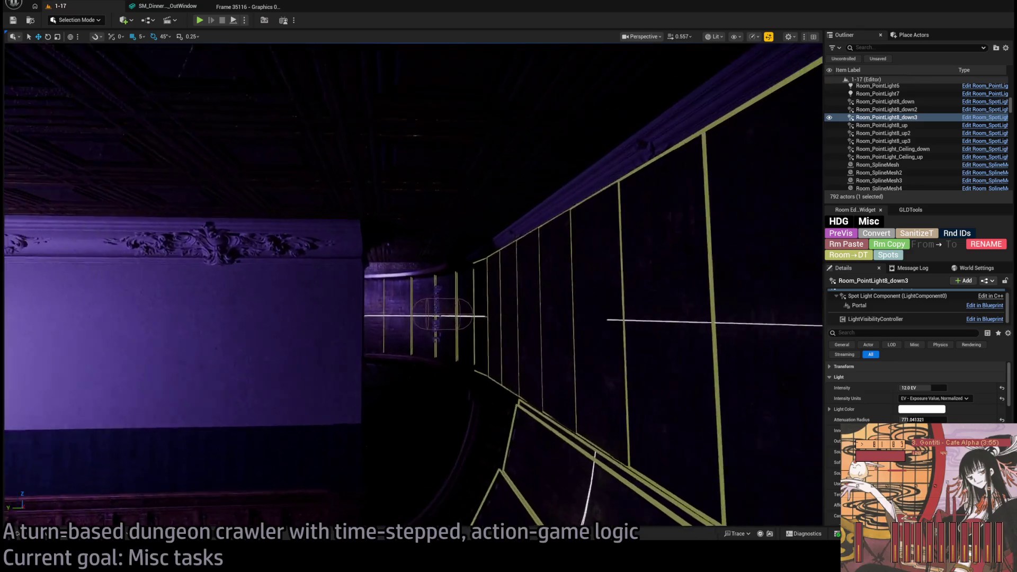